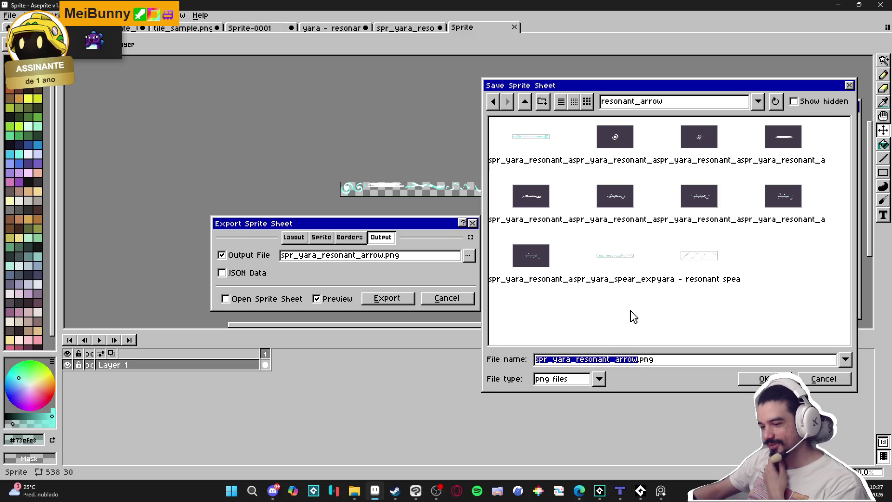
# - Select the base name in the File name field, begin replacing it with 's', then cancel the save
pyautogui.click(637, 360)
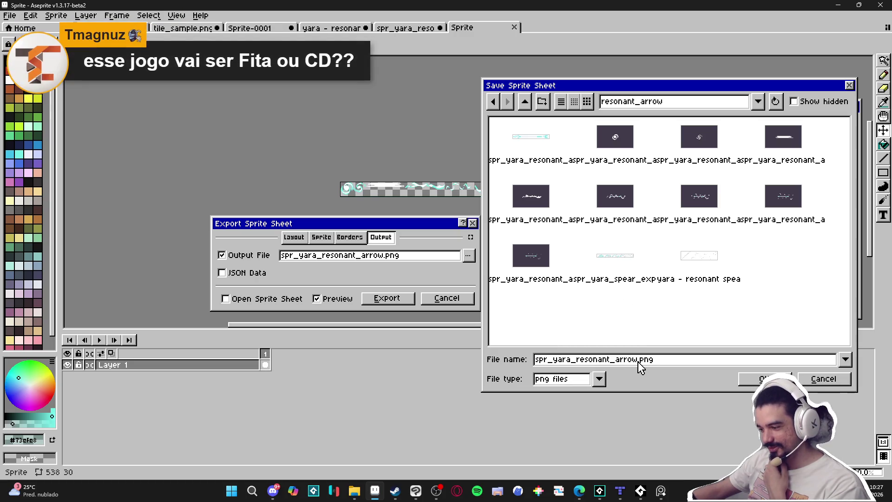
pyautogui.moveTo(639, 362); pyautogui.dragTo(537, 364)
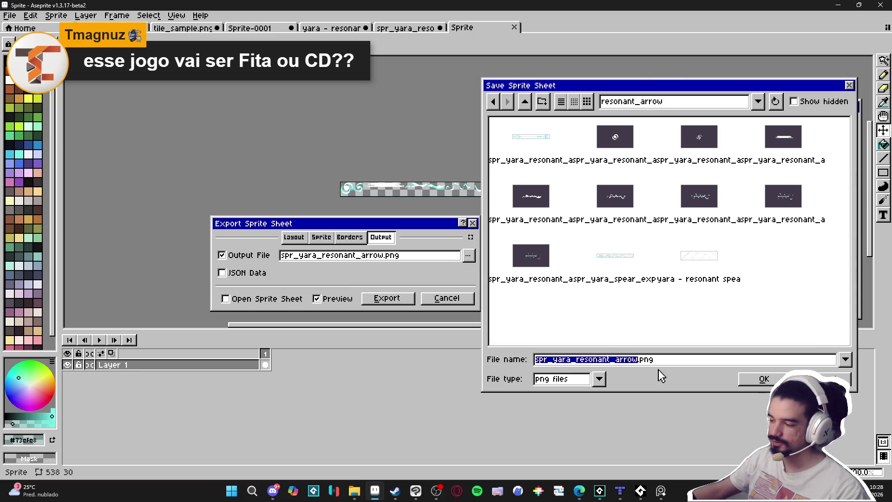
pyautogui.click(636, 362)
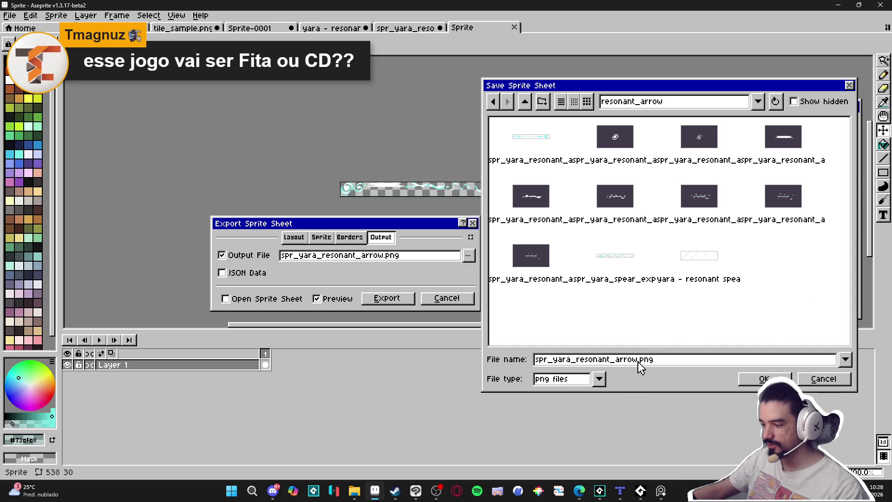
pyautogui.moveTo(637, 364); pyautogui.dragTo(512, 369)
pyautogui.write('spr_arrow_spawning')
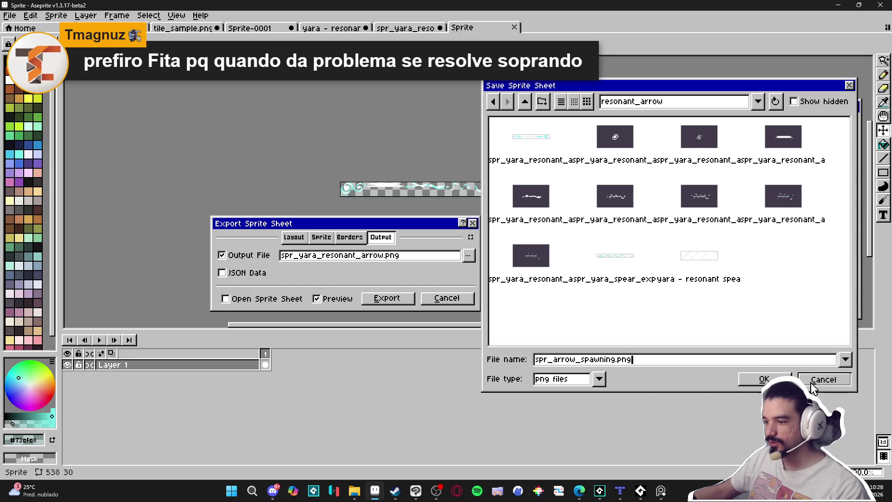
pyautogui.click(833, 384)
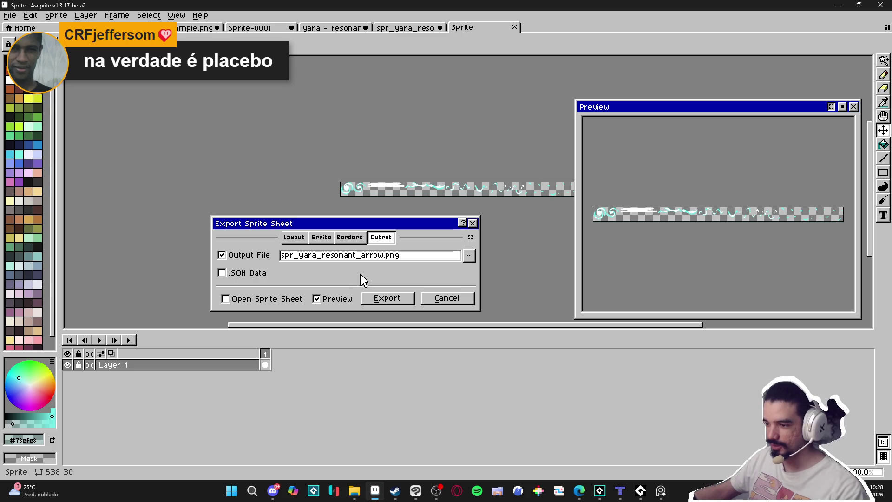
# - Uncheck Trim Cels in the Borders options, review the sheet frames, and cancel the export
pyautogui.click(343, 238)
pyautogui.click(353, 273)
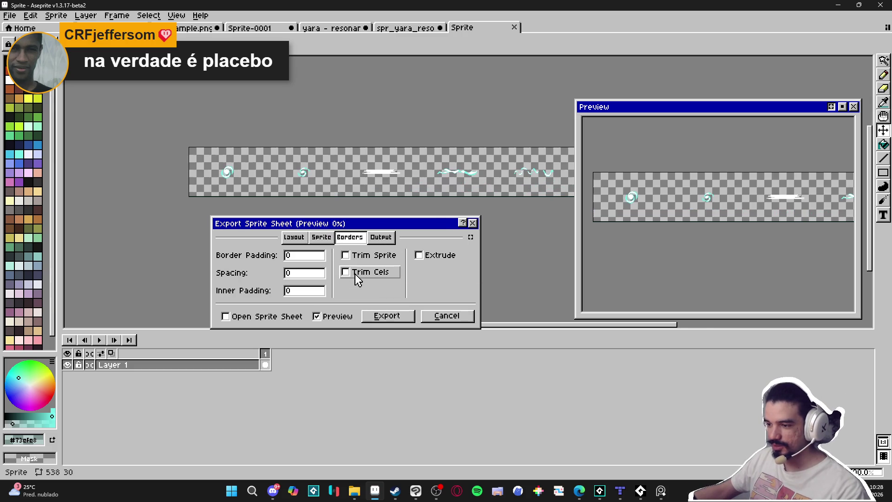
pyautogui.moveTo(477, 170); pyautogui.dragTo(337, 165)
pyautogui.scroll(1, 368, 180)
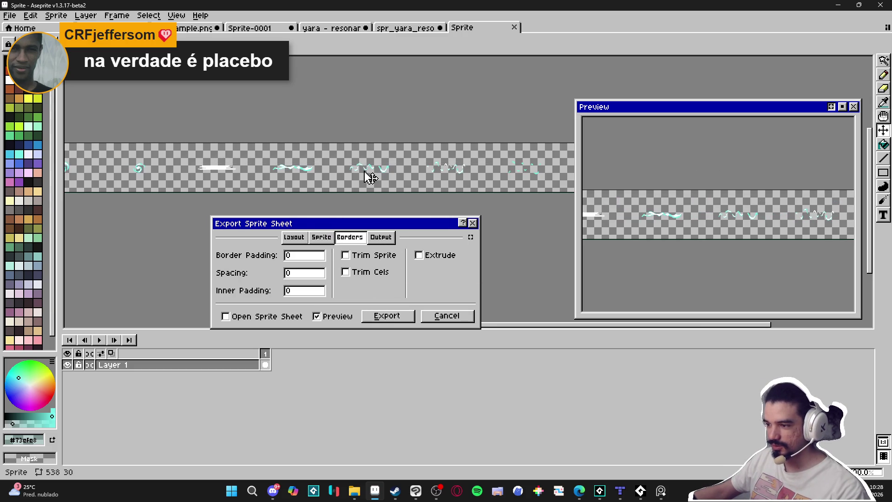
pyautogui.scroll(-1, 368, 179)
pyautogui.scroll(1, 297, 174)
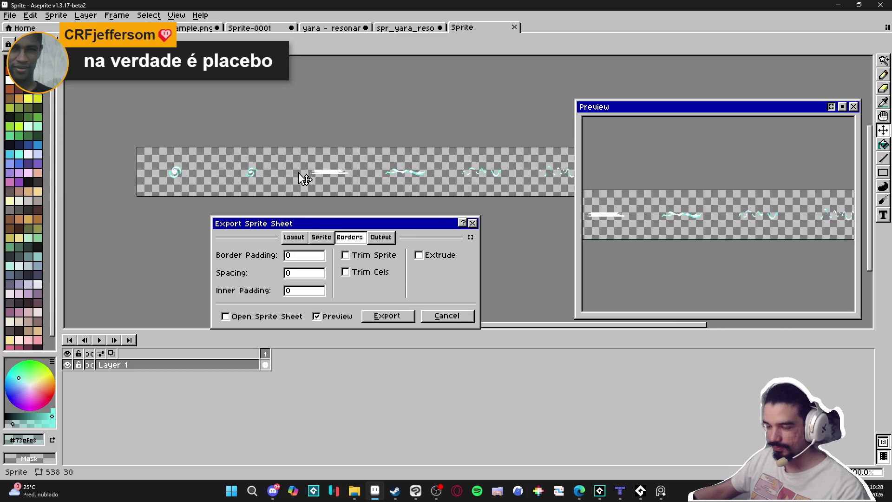
pyautogui.scroll(-1, 325, 179)
pyautogui.click(465, 316)
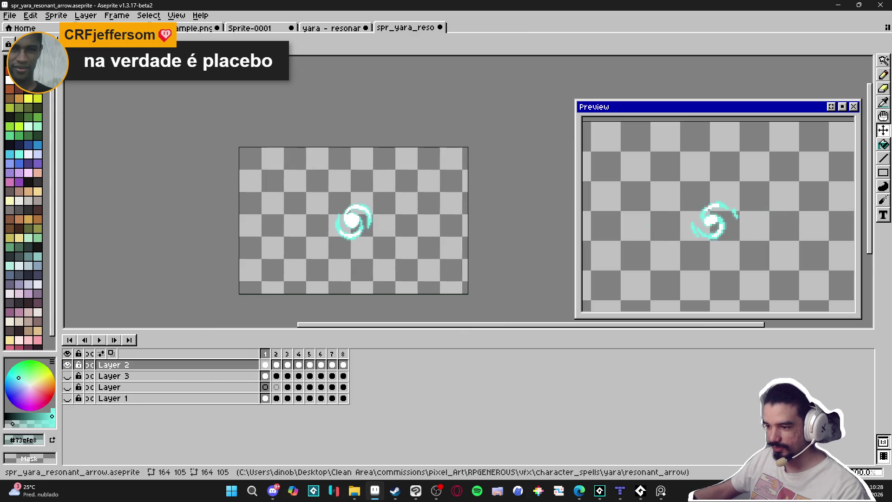
# - Trim the sprite with Sprite > Trim and reopen Export Sprite Sheet with Trim Cels unchecked
pyautogui.click(56, 15)
pyautogui.click(130, 116)
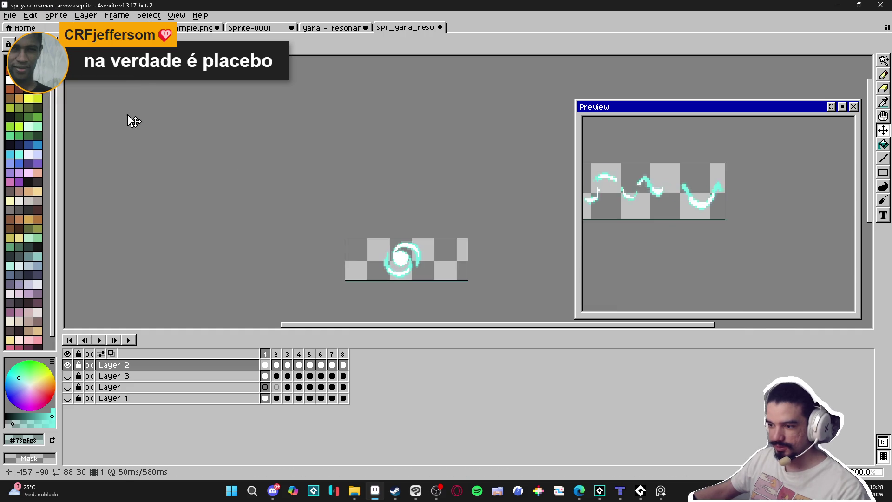
pyautogui.hotkey('ctrl', 'e')
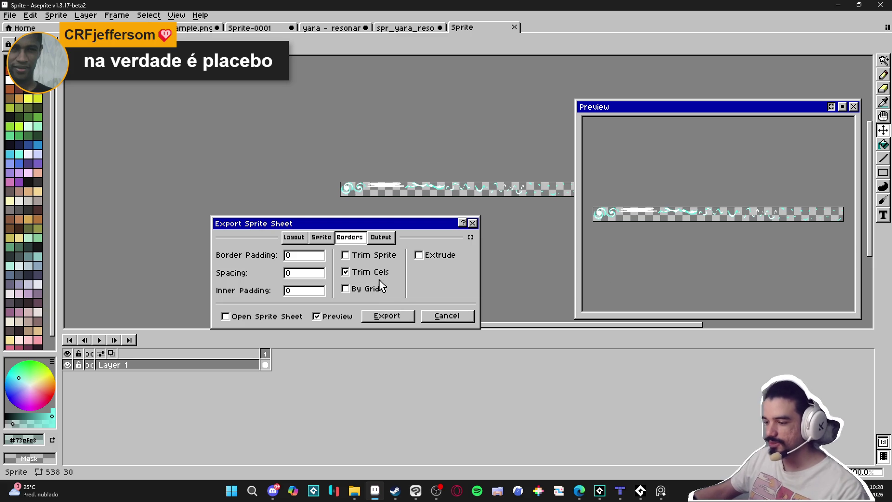
pyautogui.click(364, 275)
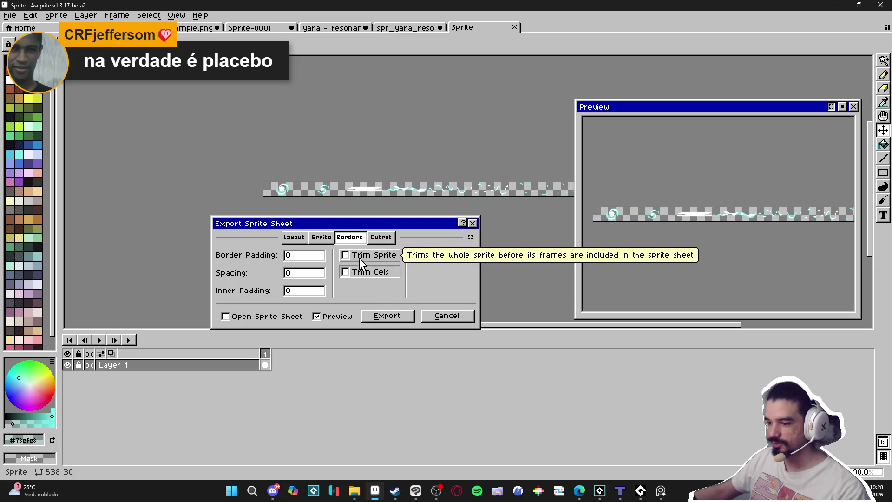
pyautogui.click(381, 237)
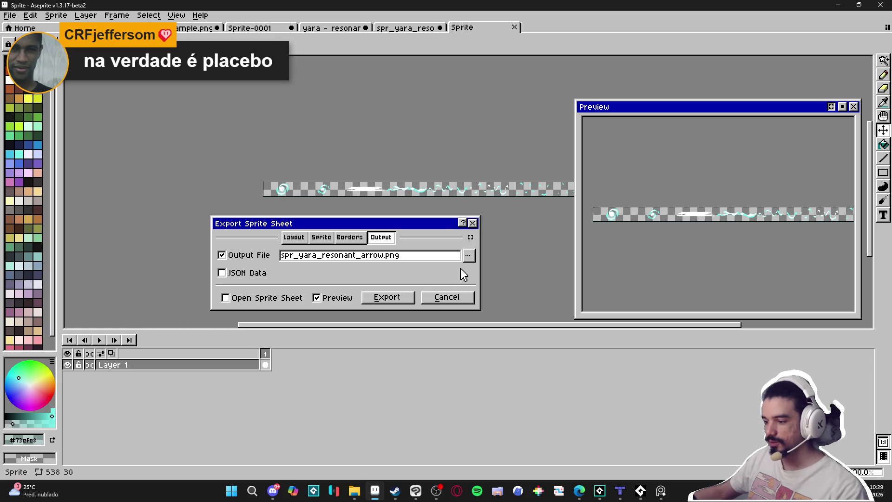
# - Set the output file to spr_resonant_spear_spawning.png and export the sprite sheet
pyautogui.click(468, 257)
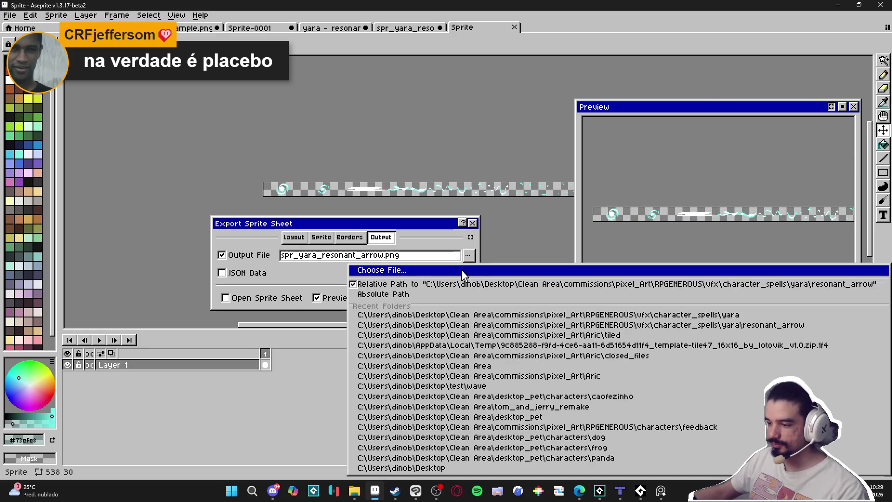
pyautogui.click(463, 270)
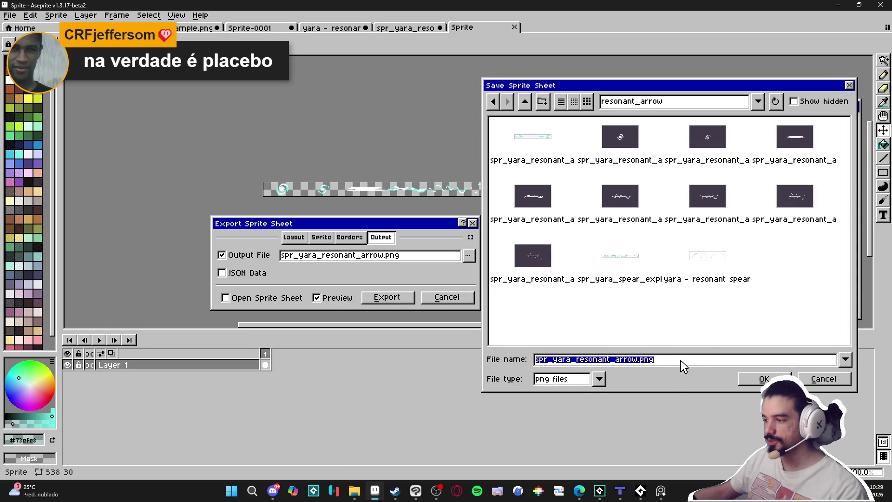
pyautogui.click(642, 362)
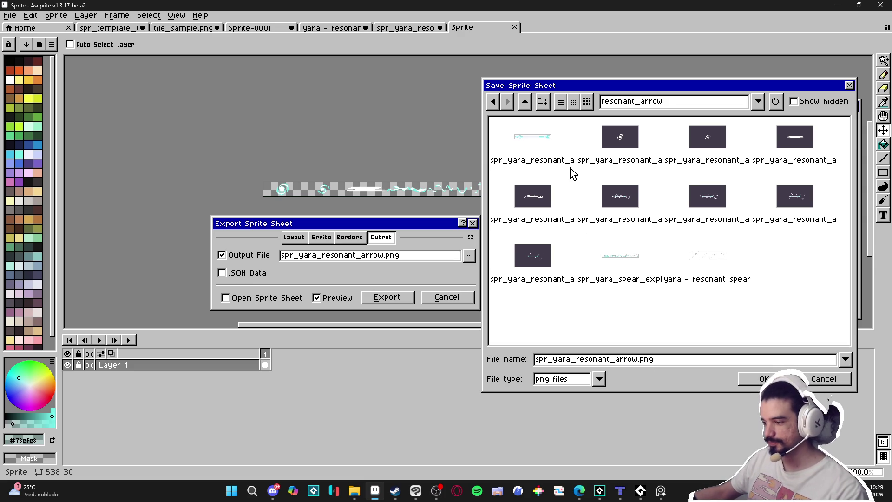
pyautogui.doubleClick(636, 359)
pyautogui.write('spr_res')
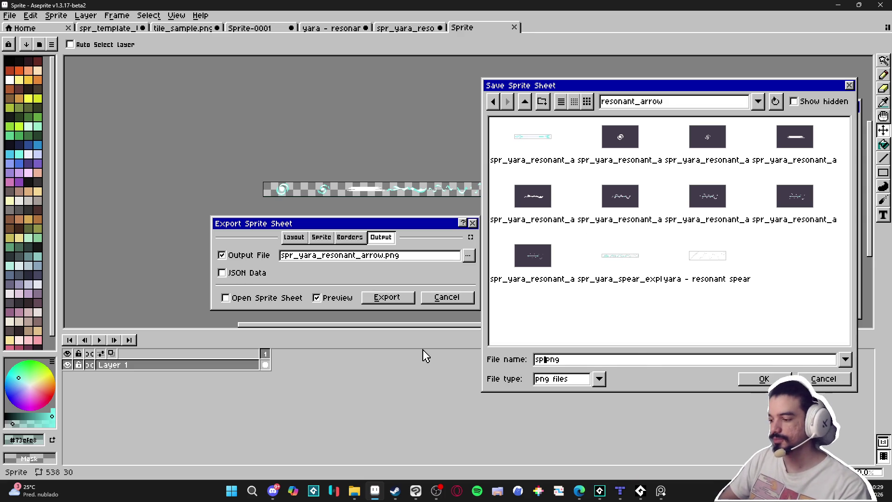
pyautogui.write('onant_')
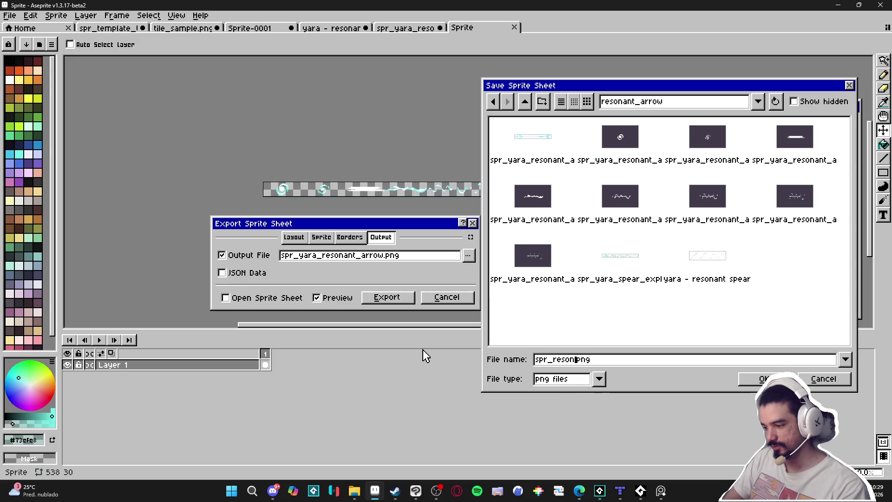
pyautogui.write('spear_s')
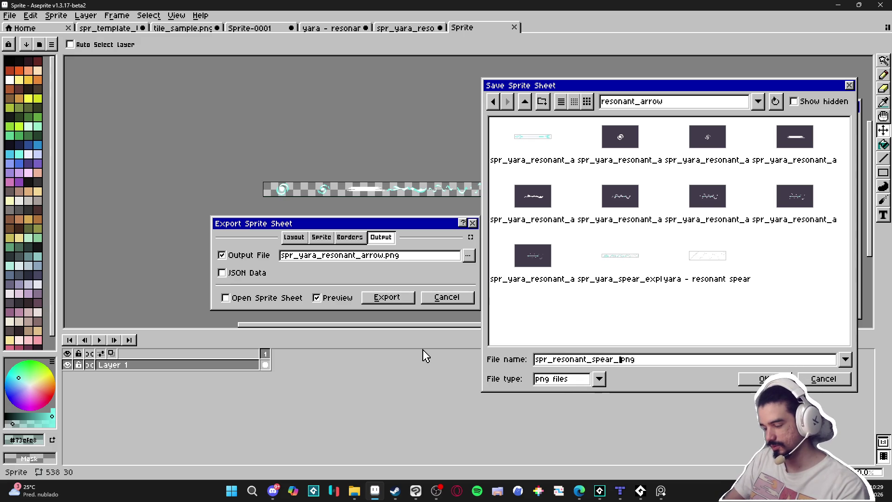
pyautogui.write('pawning')
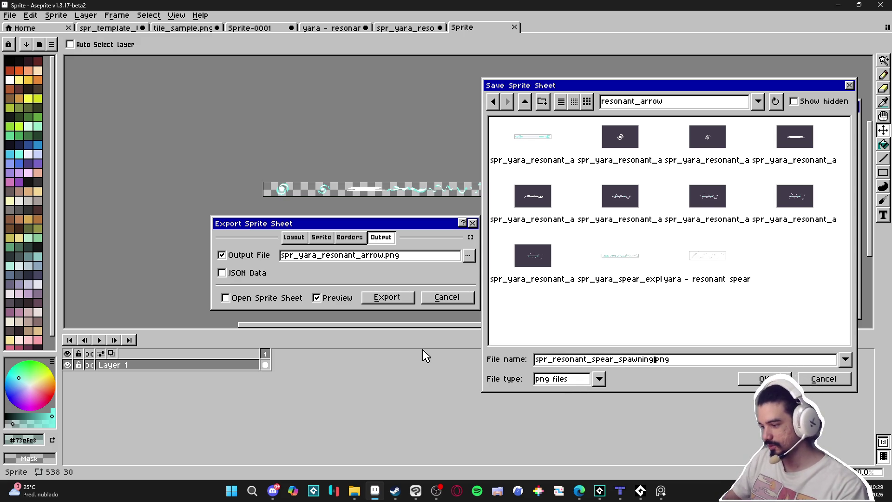
pyautogui.click(749, 381)
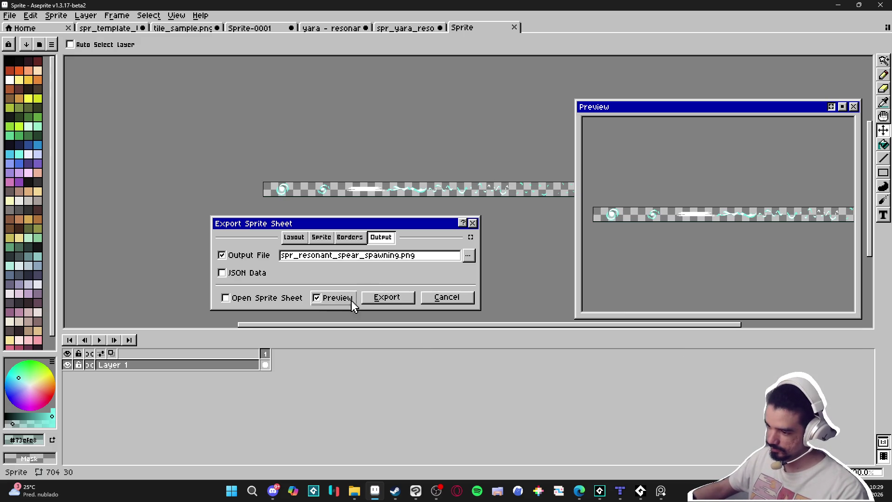
pyautogui.click(386, 297)
# - Undo the trim, make all layers visible, and switch to the yara - resonant spear document
pyautogui.hotkey('ctrl', 'z')
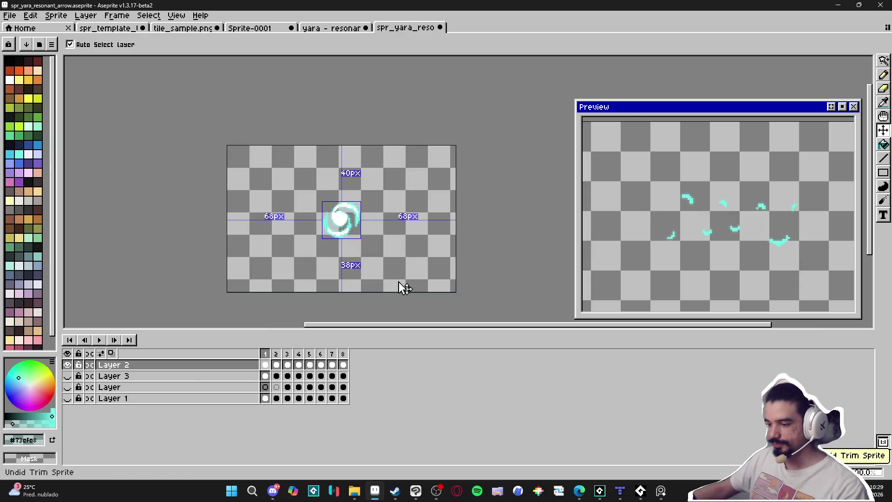
pyautogui.moveTo(68, 376); pyautogui.dragTo(68, 398)
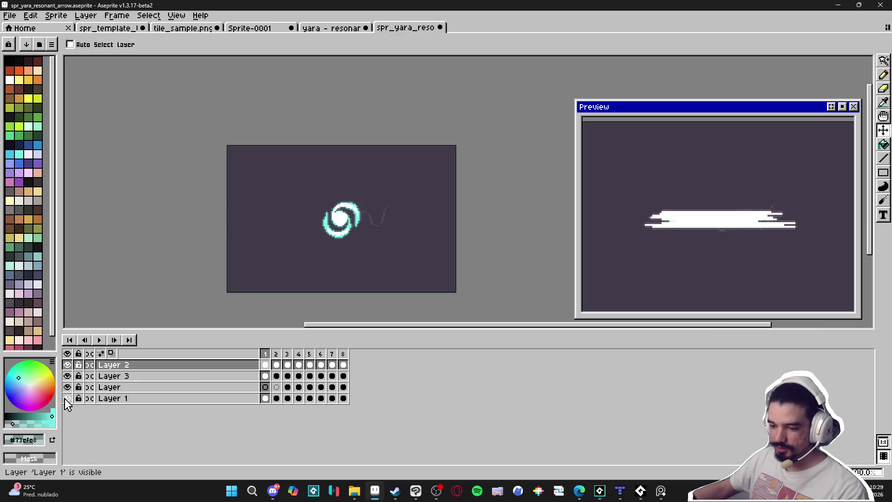
pyautogui.click(309, 27)
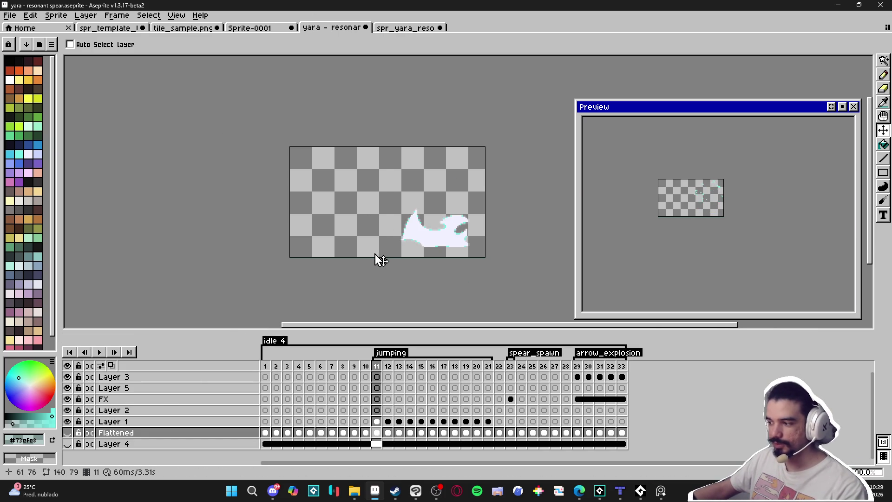
# - Export the sheet with Trim Cels off, confirming the overwrite of spr_yara_jumping_effect.png
pyautogui.press('ctrl')
pyautogui.hotkey('ctrl', 'e')
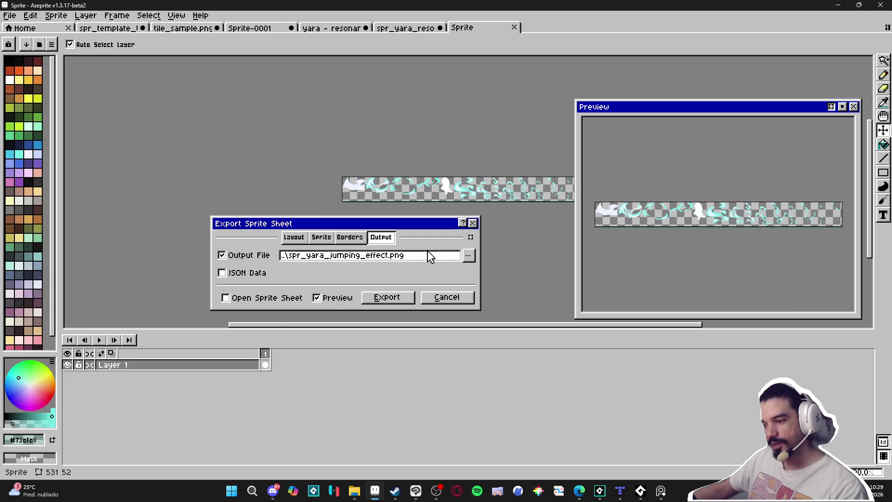
pyautogui.click(347, 237)
pyautogui.click(345, 272)
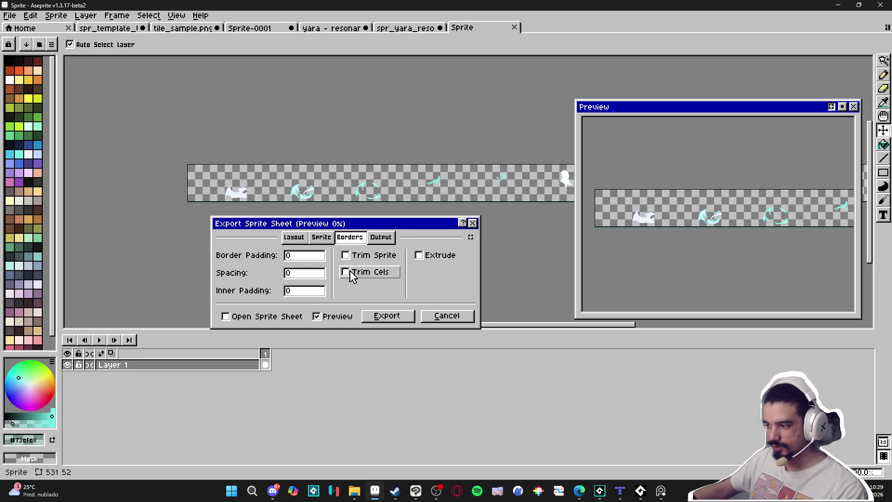
pyautogui.scroll(-2, 431, 195)
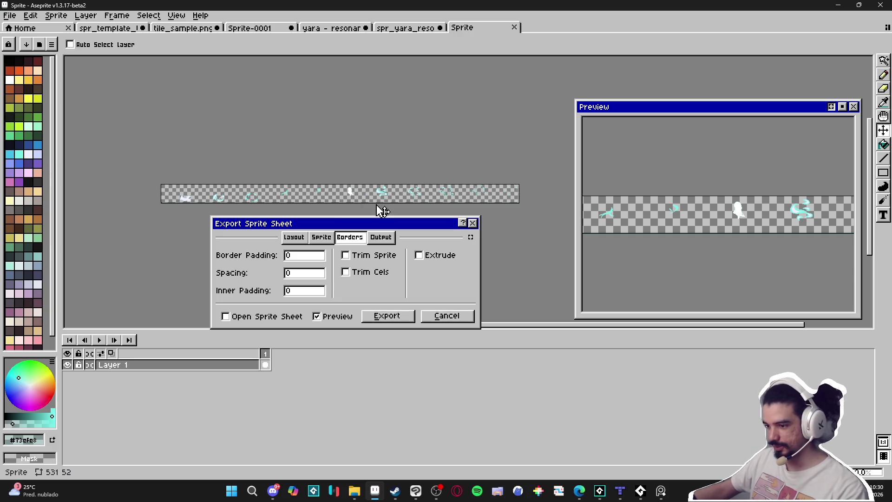
pyautogui.click(382, 237)
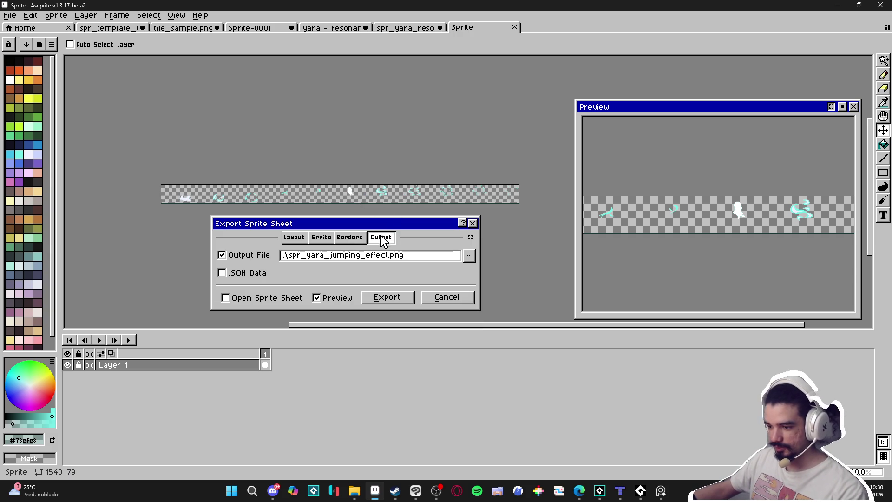
pyautogui.click(348, 237)
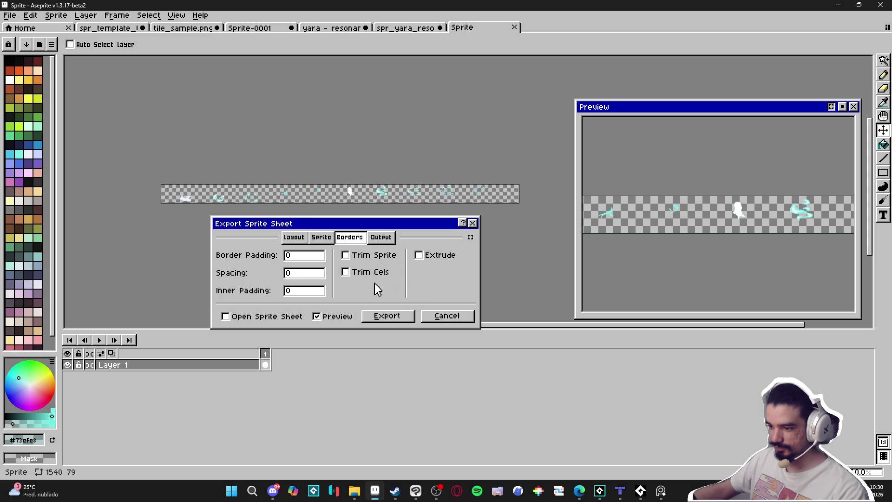
pyautogui.click(381, 238)
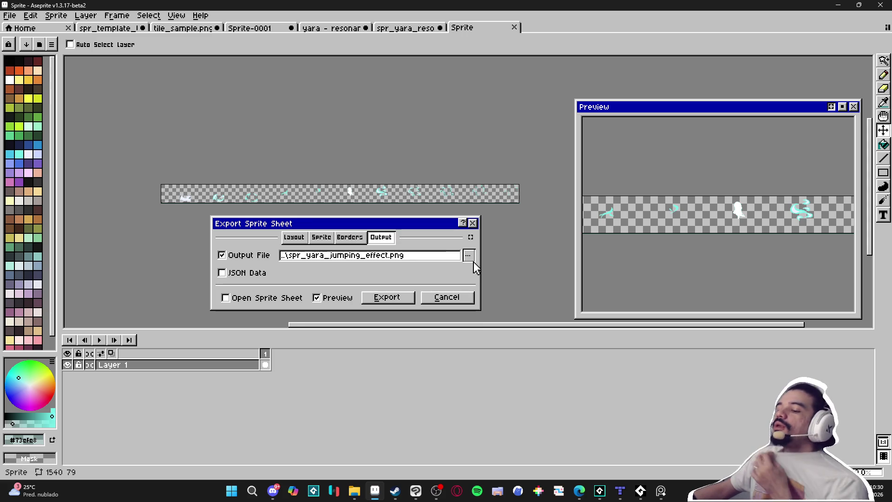
pyautogui.click(398, 301)
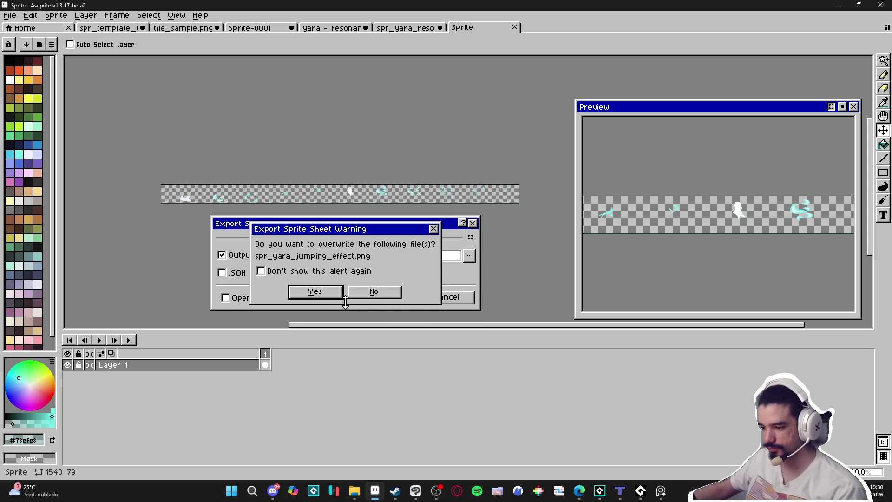
pyautogui.click(325, 296)
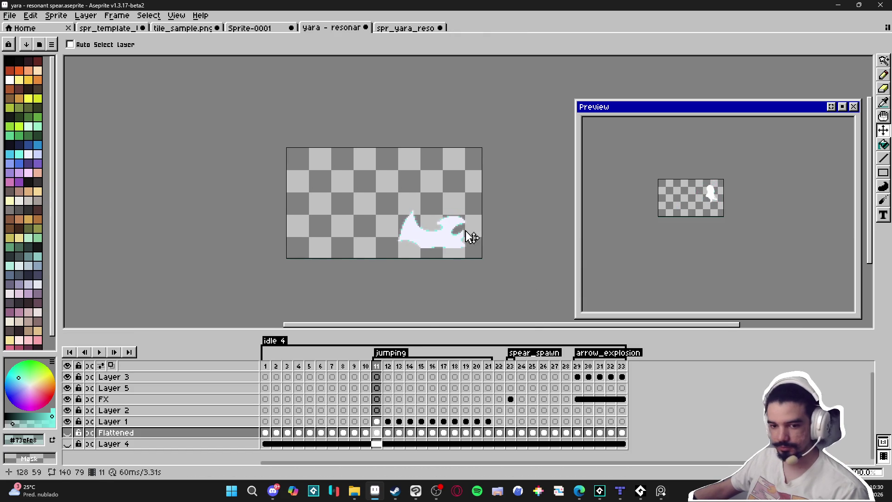
# - Show Layer 4 and Flattened, check the spear_spawn and arrow_explosion frames, and save with Ctrl+S
pyautogui.click(67, 444)
pyautogui.click(67, 432)
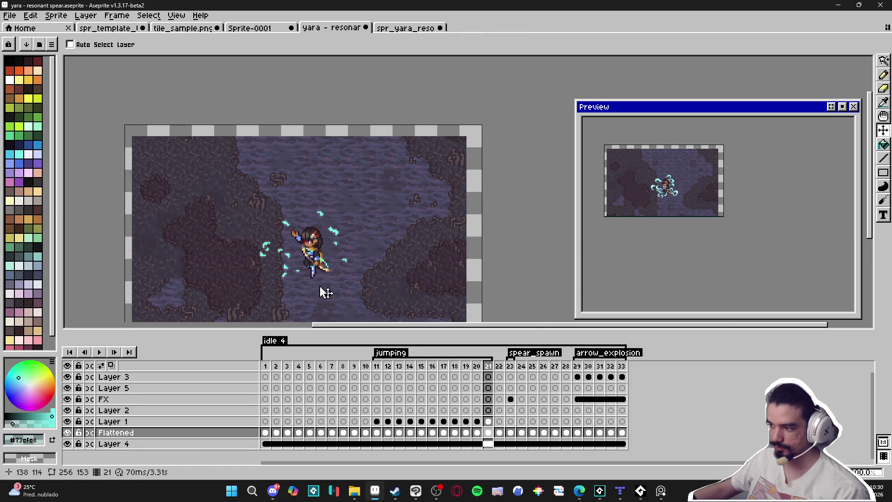
pyautogui.click(510, 367)
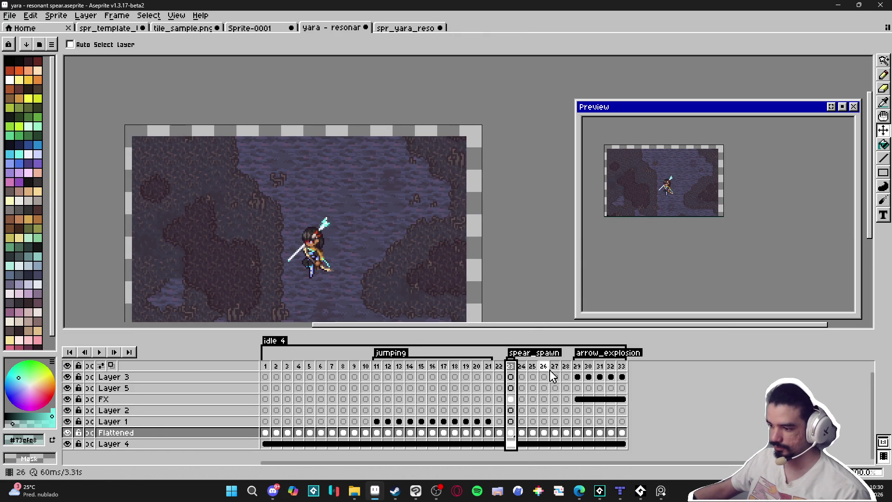
pyautogui.click(577, 366)
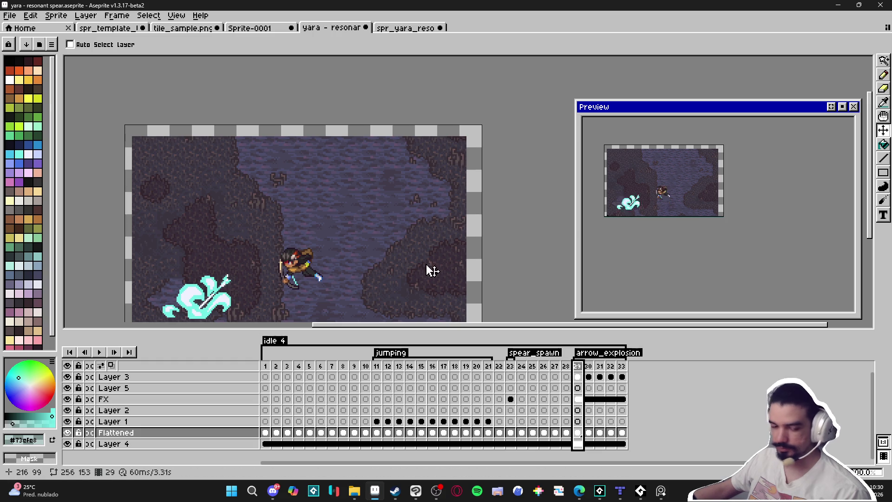
pyautogui.moveTo(401, 242); pyautogui.dragTo(418, 233)
pyautogui.hotkey('ctrl', 's')
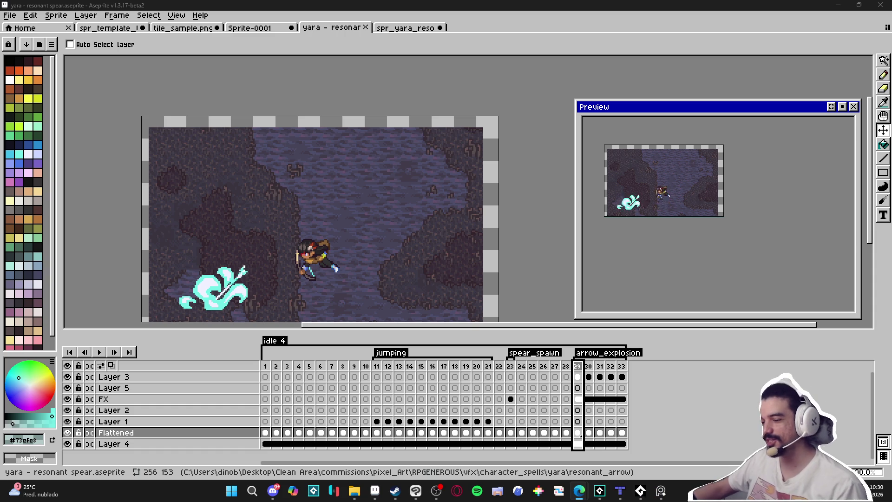
# - Review frames 11, 1, 22–24, arrow_explosion and spear_spawn, ending on frame 1's standing pose
pyautogui.click(380, 368)
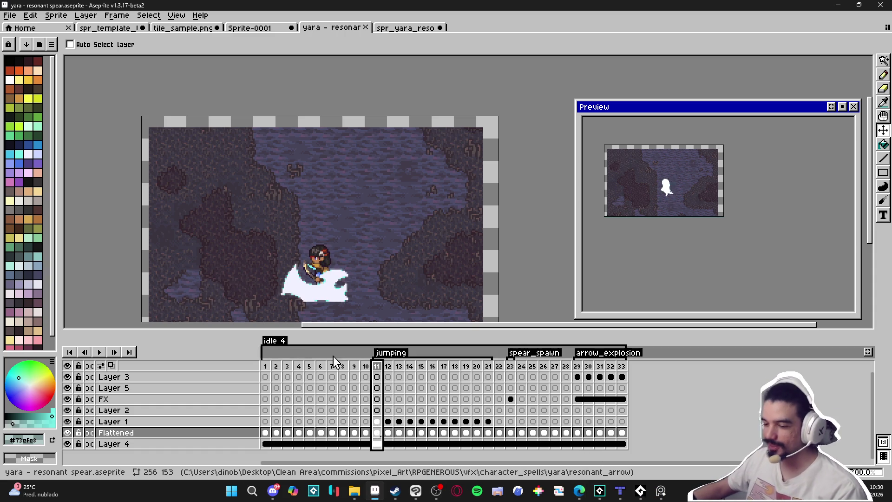
pyautogui.click(265, 366)
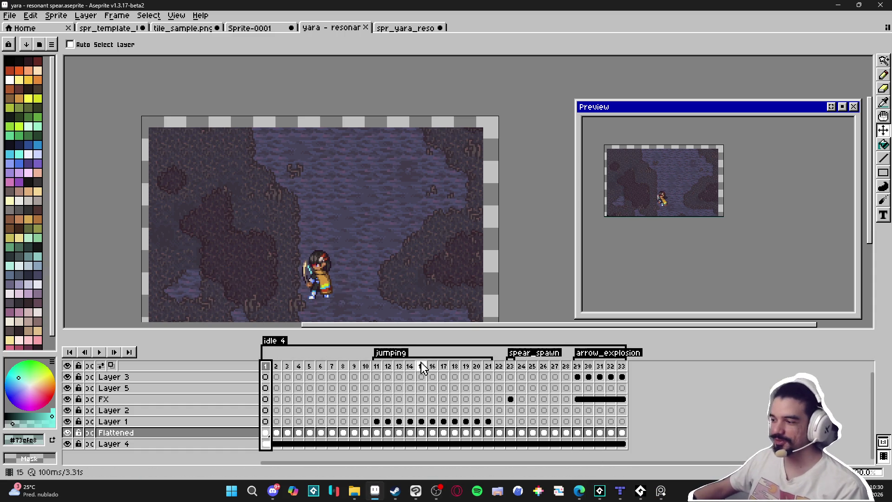
pyautogui.click(377, 366)
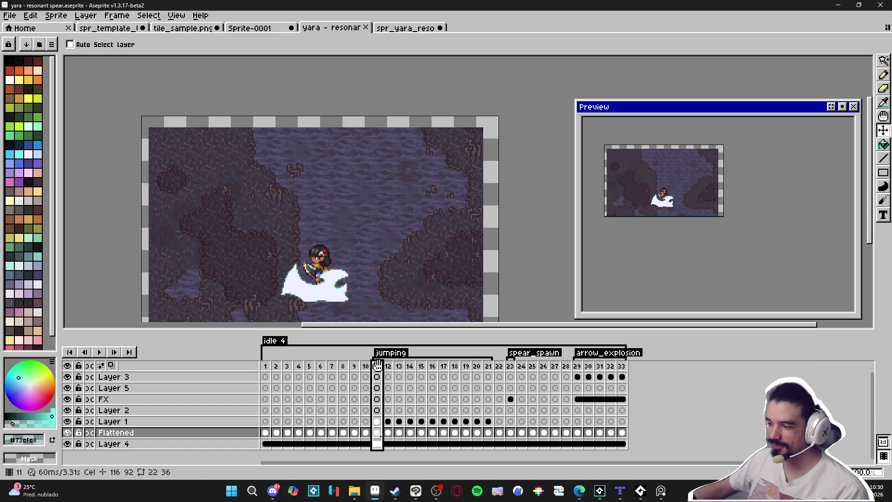
pyautogui.click(499, 366)
pyautogui.click(510, 366)
pyautogui.click(521, 366)
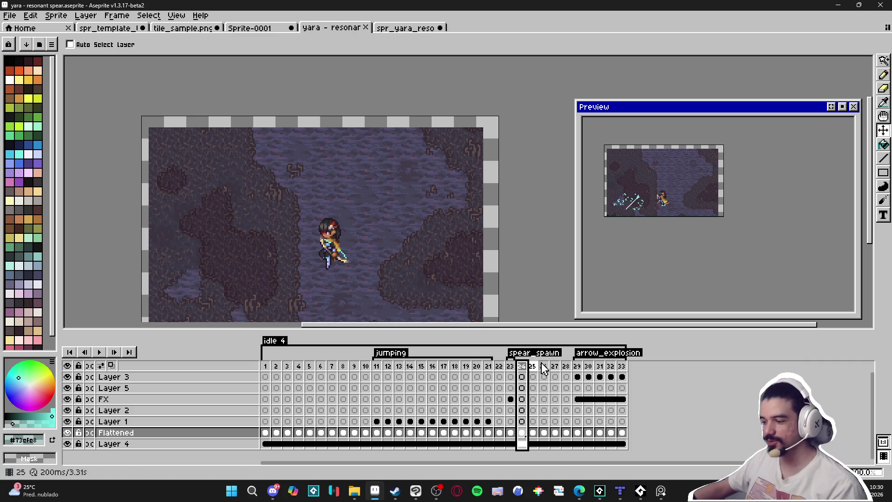
pyautogui.click(577, 366)
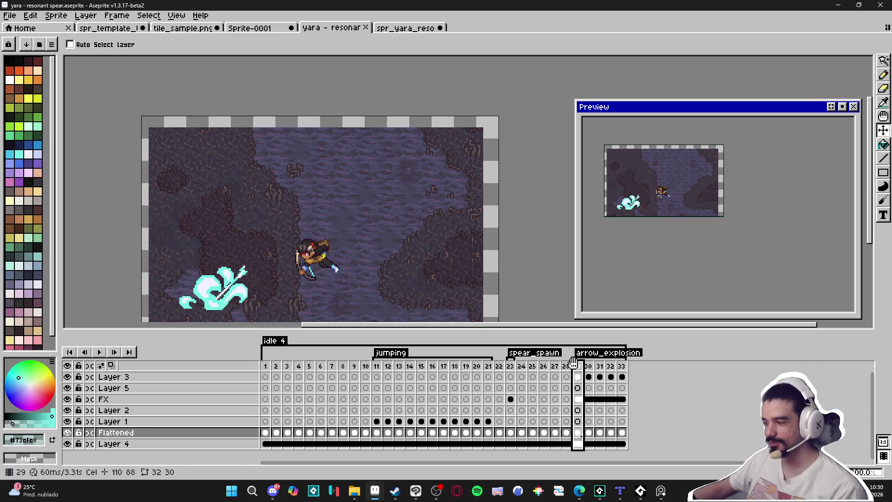
pyautogui.click(510, 367)
pyautogui.click(265, 366)
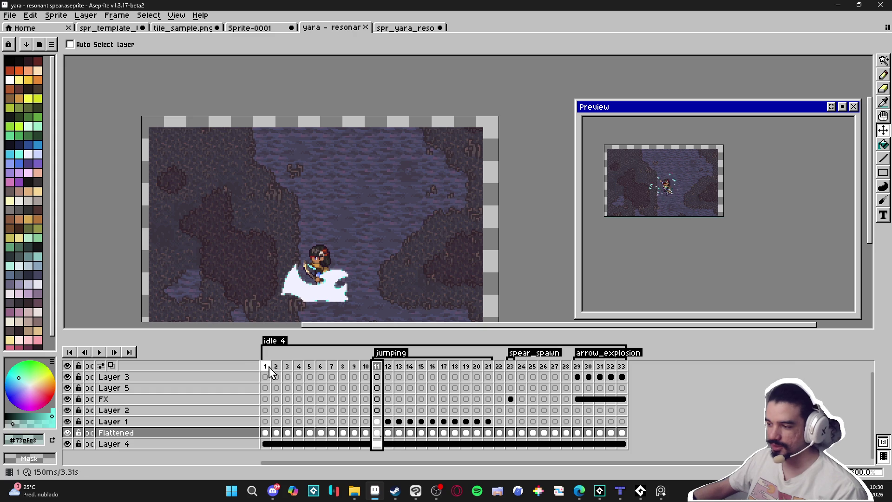
pyautogui.click(265, 367)
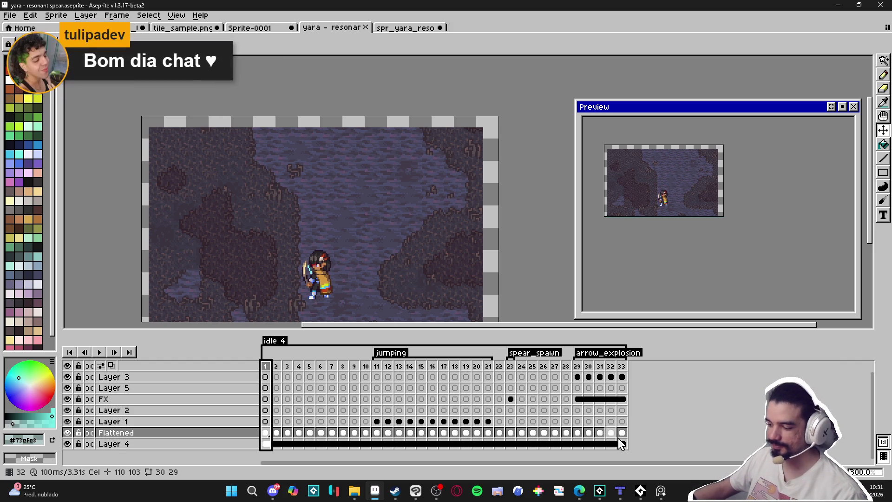
# - Switch from Aseprite over to GameMaker via the taskbar
pyautogui.click(640, 490)
pyautogui.click(640, 490)
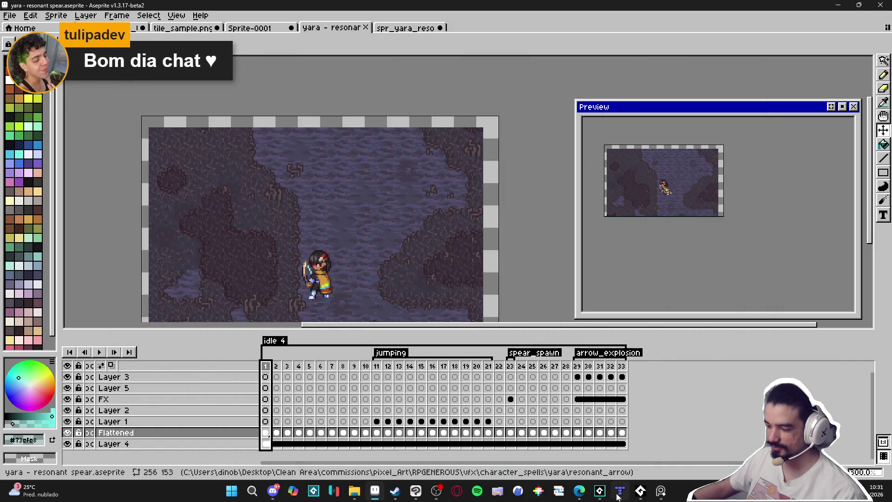
pyautogui.moveTo(588, 492)
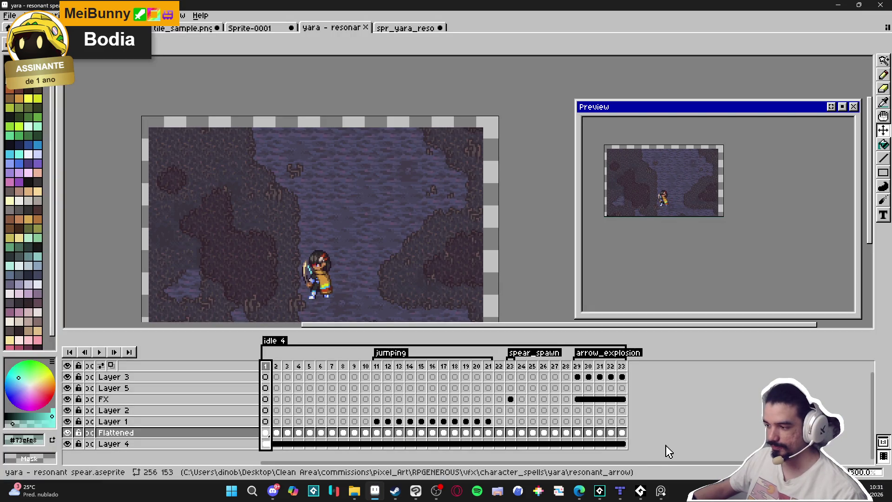
pyautogui.click(599, 491)
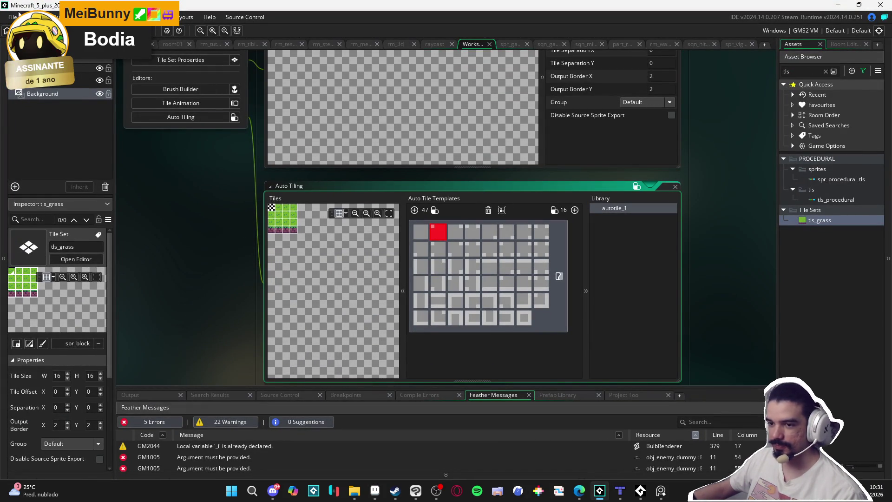
# - Reopen the project from File > Recent Projects, answering No to saving changes
pyautogui.click(17, 16)
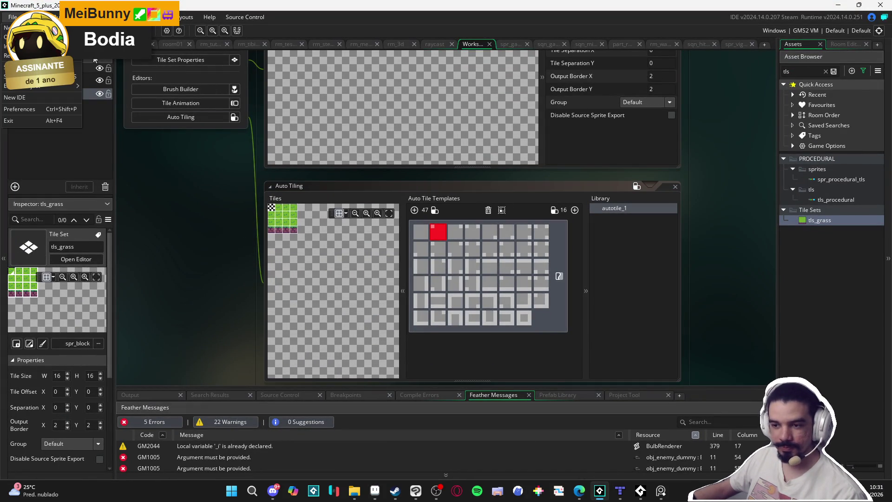
pyautogui.moveTo(28, 55)
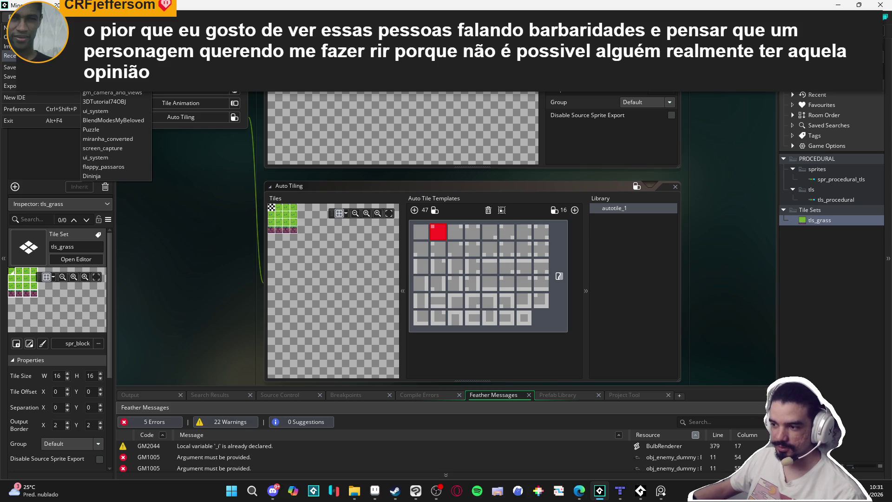
pyautogui.press('Return')
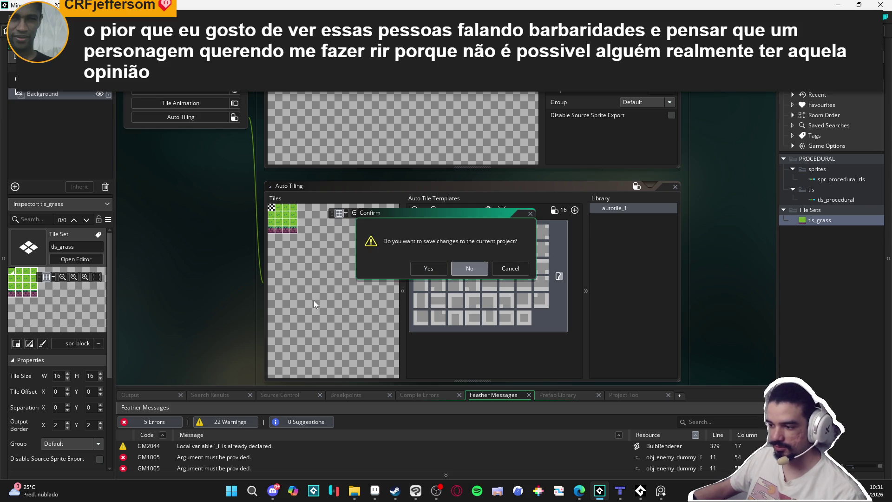
pyautogui.press('Return')
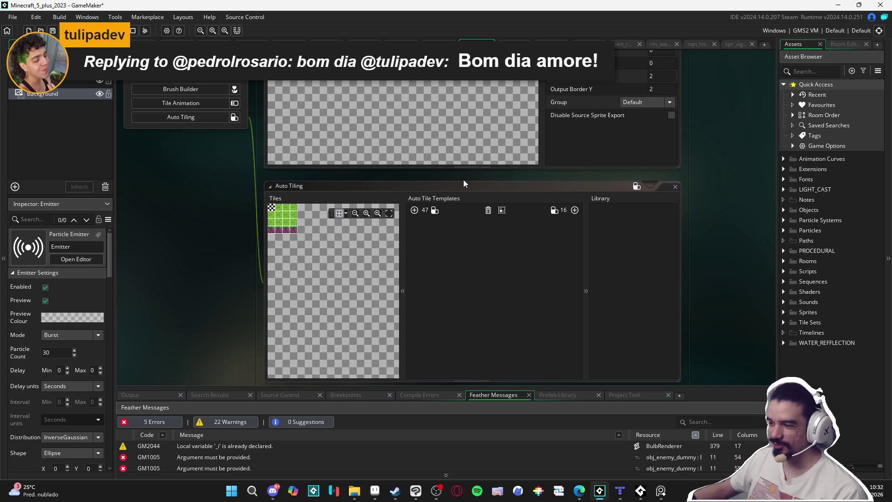
pyautogui.click(489, 183)
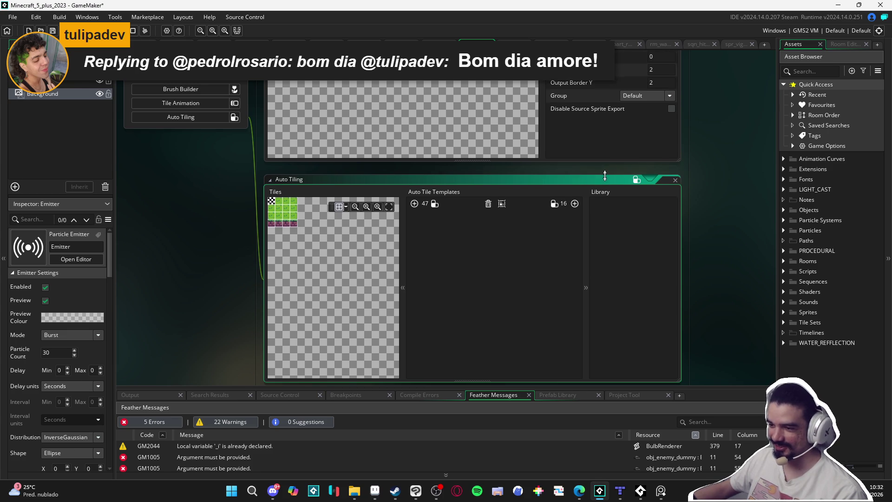
# - Expand PROCEDURAL > rooms in the Asset Browser and open rm_procedural
pyautogui.click(702, 217)
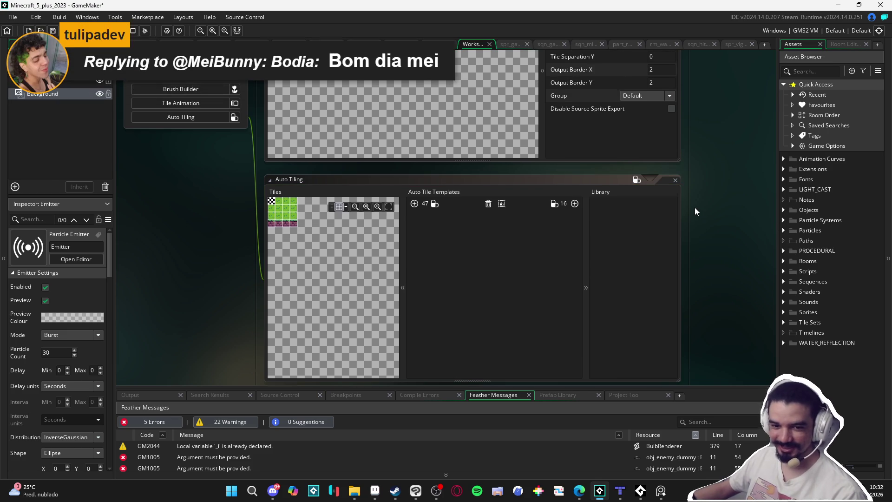
pyautogui.scroll(6, 695, 207)
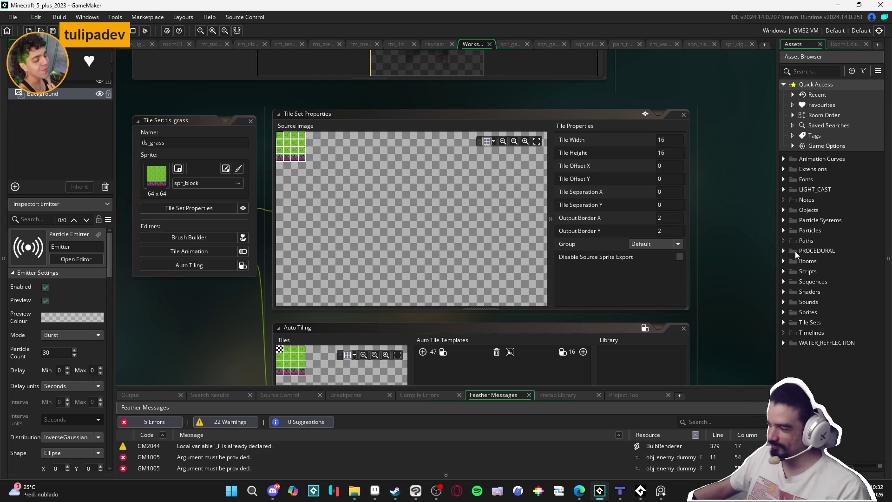
pyautogui.click(784, 251)
pyautogui.click(793, 270)
pyautogui.doubleClick(816, 284)
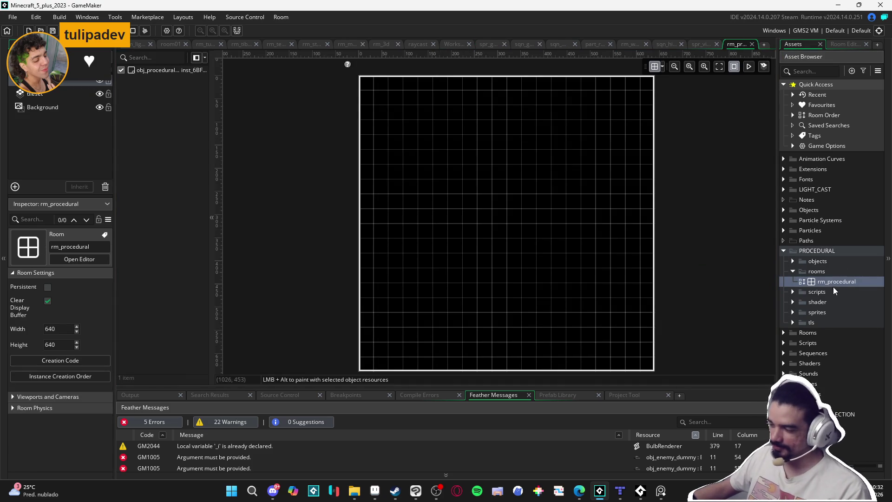
# - Switch to the sqn_minigame tab, play it to frame 216, and search the assets for 'yar'
pyautogui.click(709, 45)
pyautogui.click(665, 46)
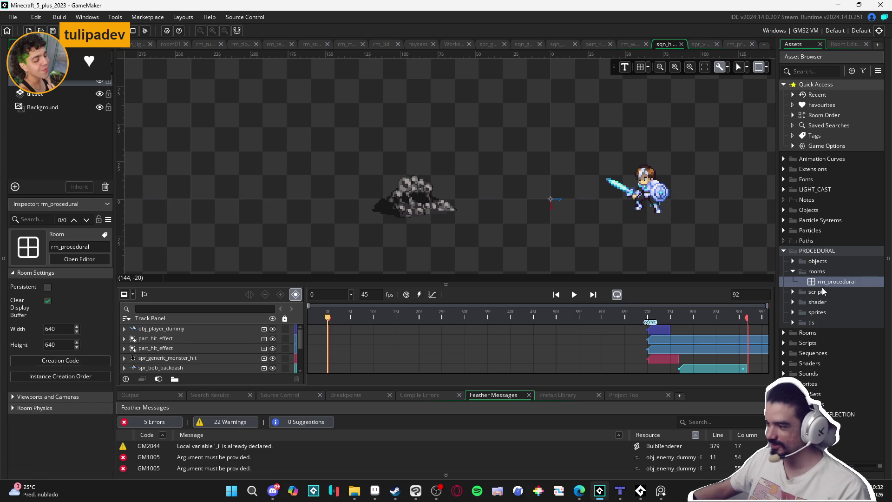
pyautogui.click(626, 45)
pyautogui.click(598, 44)
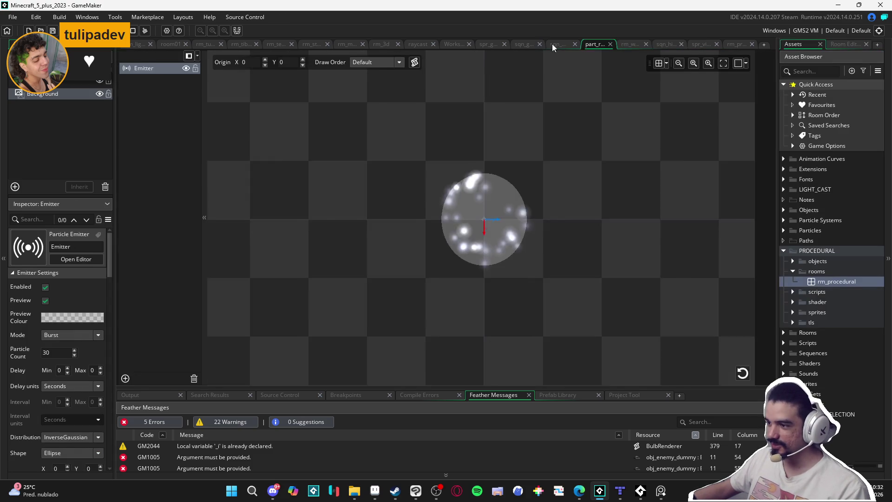
pyautogui.click(557, 45)
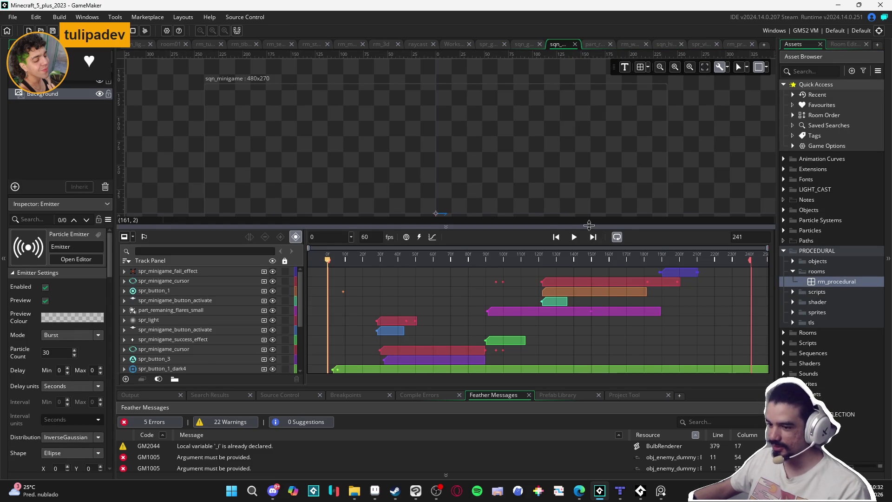
pyautogui.moveTo(589, 225); pyautogui.dragTo(586, 291)
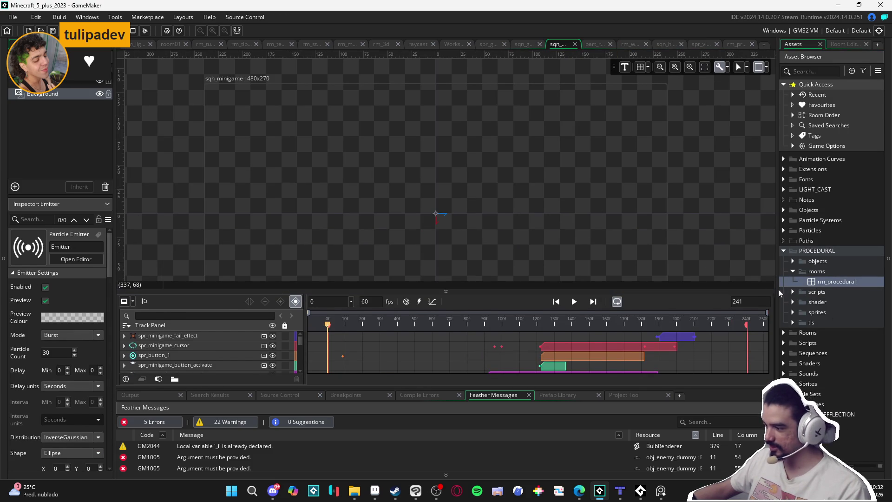
pyautogui.click(575, 302)
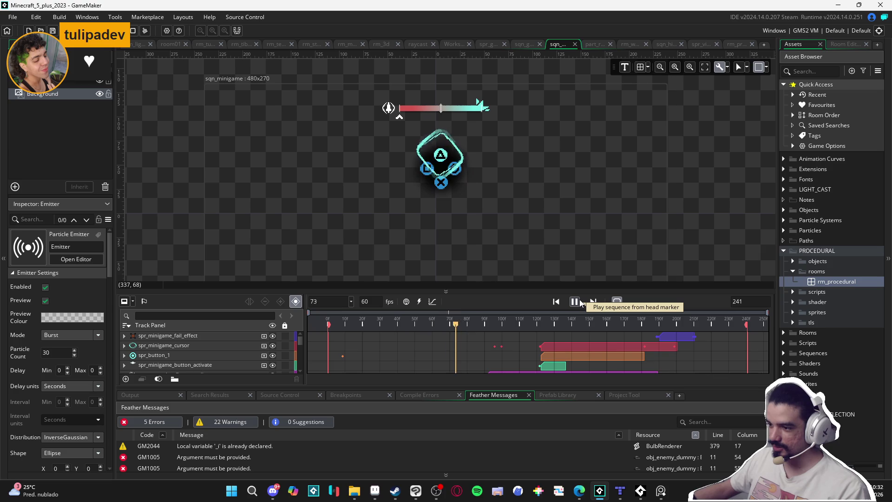
pyautogui.click(579, 302)
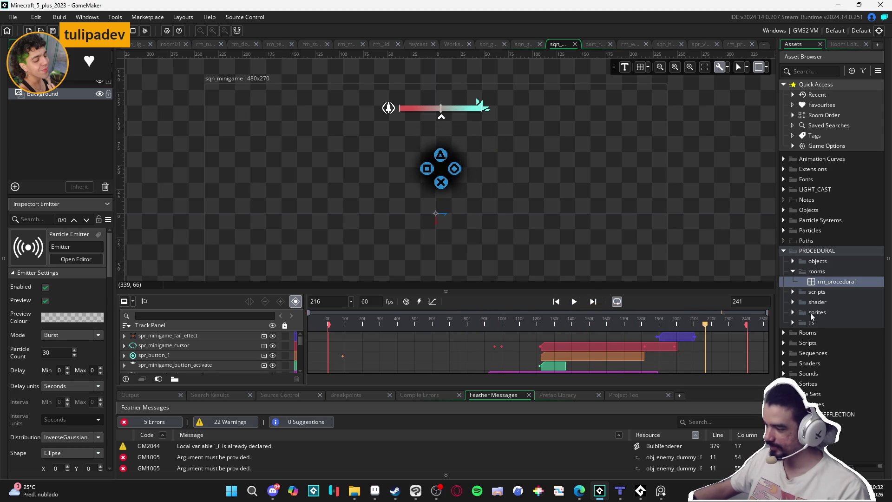
pyautogui.click(811, 72)
pyautogui.write('ya')
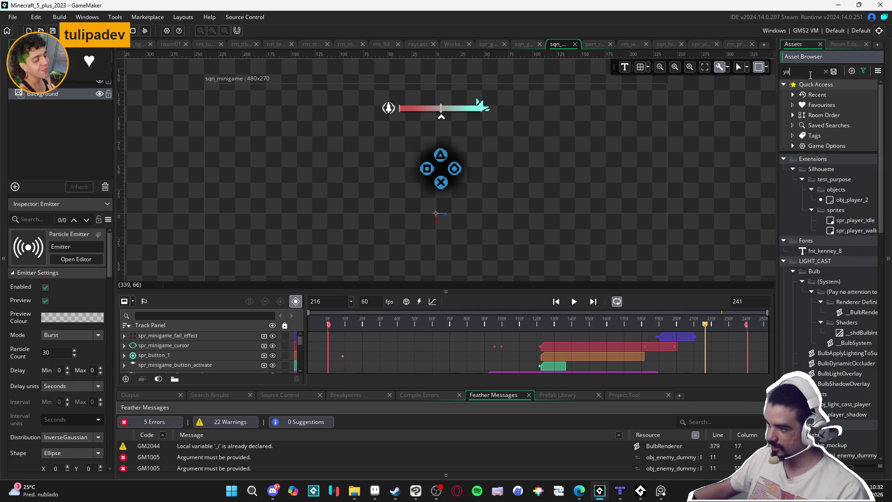
pyautogui.write('r')
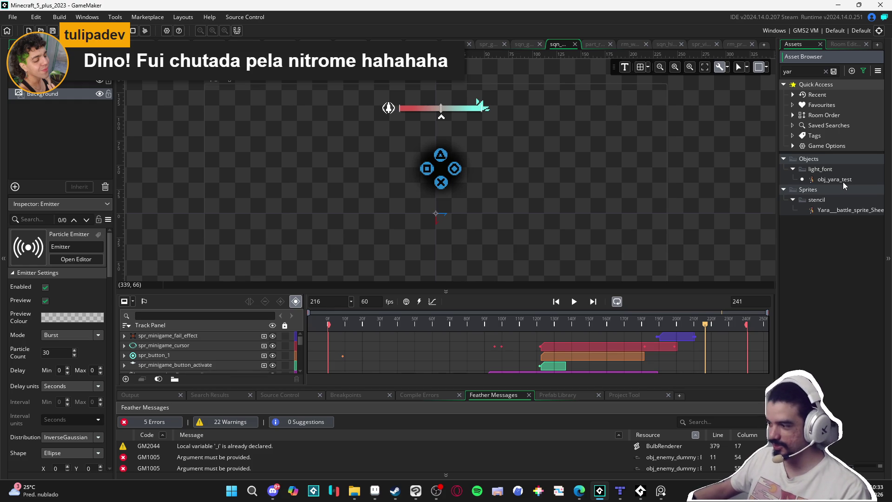
# - Recenter the sequence canvas, then clear the 'yar' search in the Asset Browser
pyautogui.moveTo(599, 175)
pyautogui.mouseDown()
pyautogui.moveTo(506, 168)
pyautogui.moveTo(502, 151)
pyautogui.mouseUp()
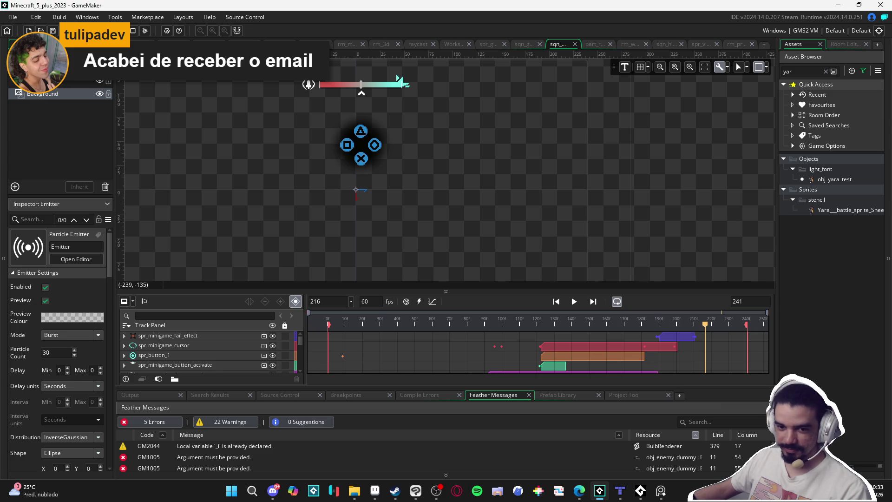
pyautogui.scroll(1, 180, 86)
pyautogui.scroll(-1, 125, 70)
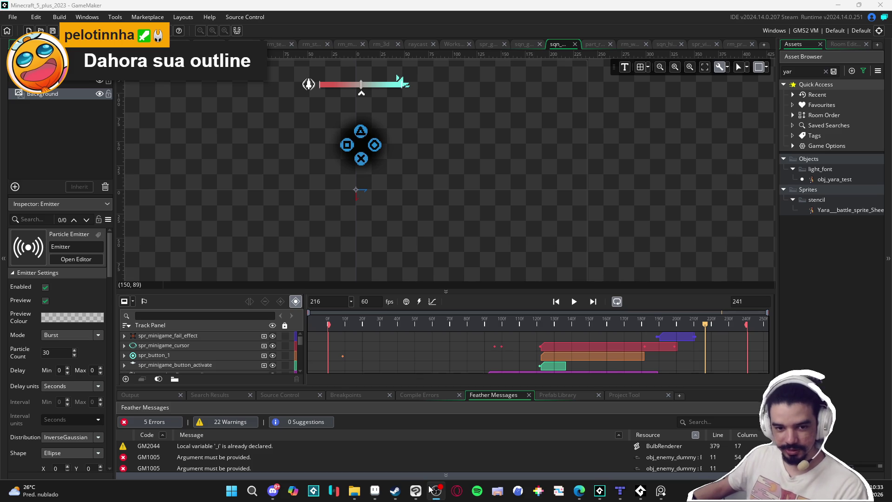
pyautogui.click(429, 489)
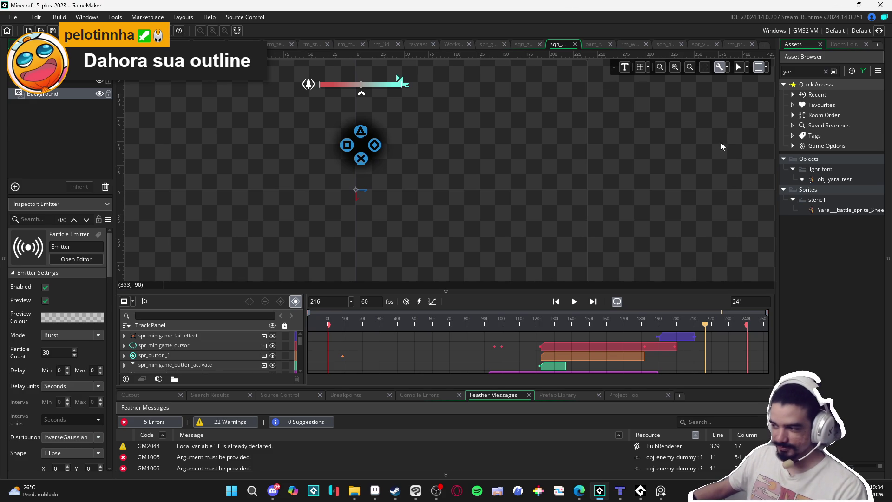
pyautogui.click(825, 72)
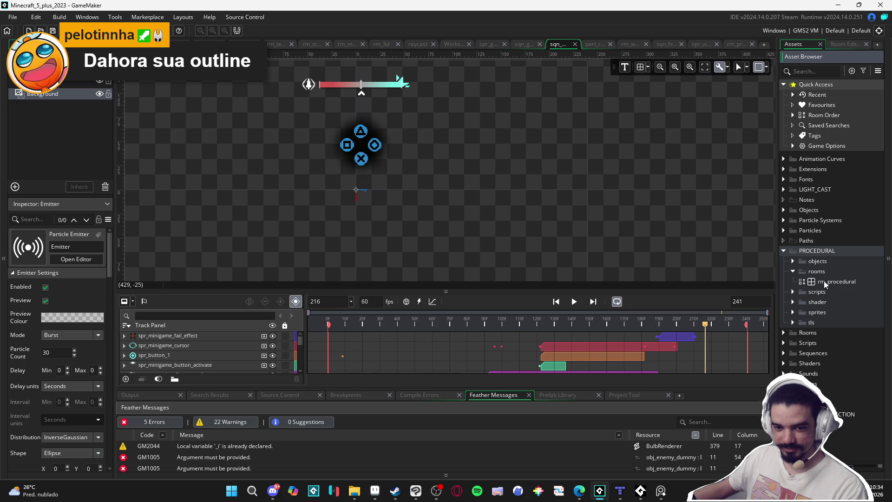
# - Pan the sqn_minigame canvas and briefly inspect the GM1005 missing-argument message
pyautogui.moveTo(518, 185); pyautogui.dragTo(574, 227)
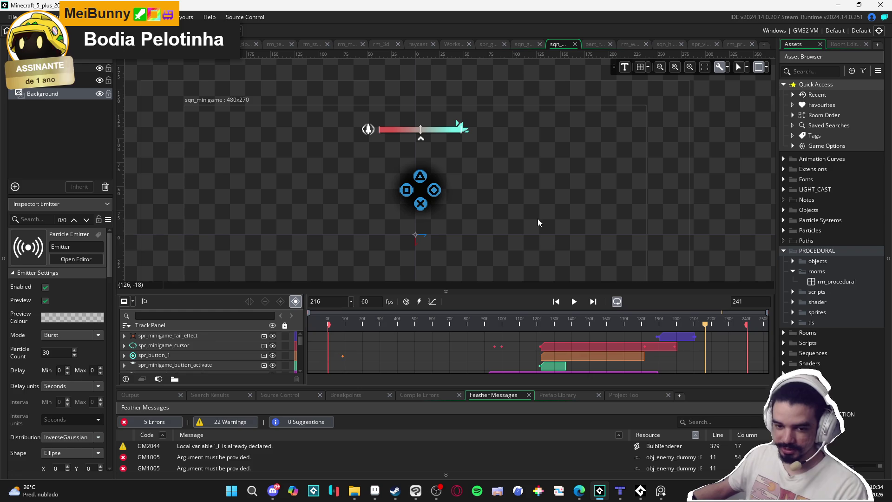
pyautogui.click(571, 469)
pyautogui.click(398, 241)
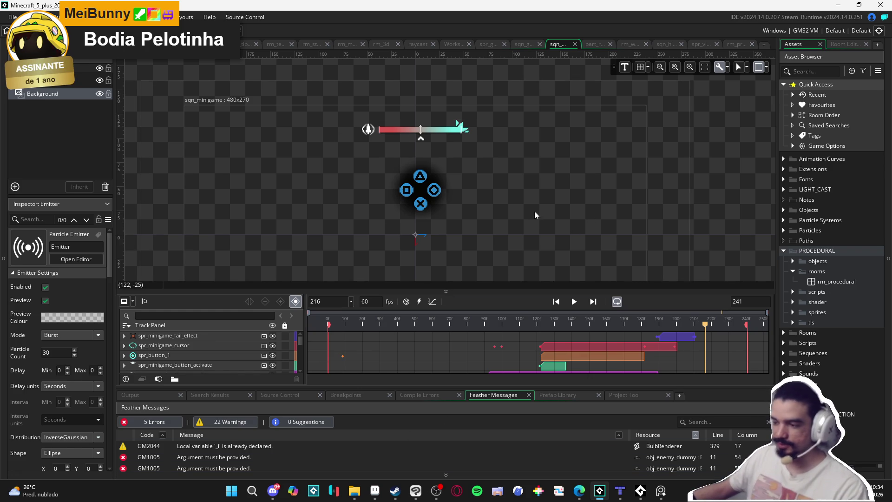
pyautogui.moveTo(519, 197); pyautogui.dragTo(453, 156)
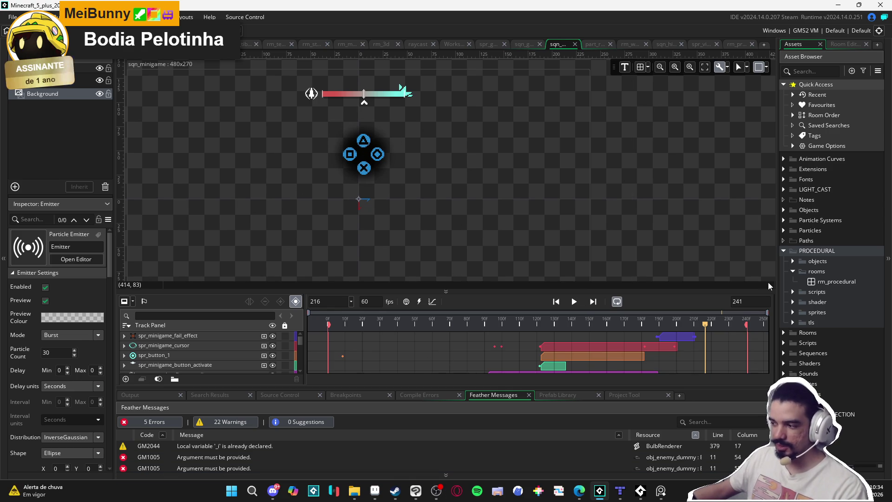
# - Widen the Asset Browser panel and expand the Sequences and Party folders
pyautogui.moveTo(778, 281); pyautogui.dragTo(763, 281)
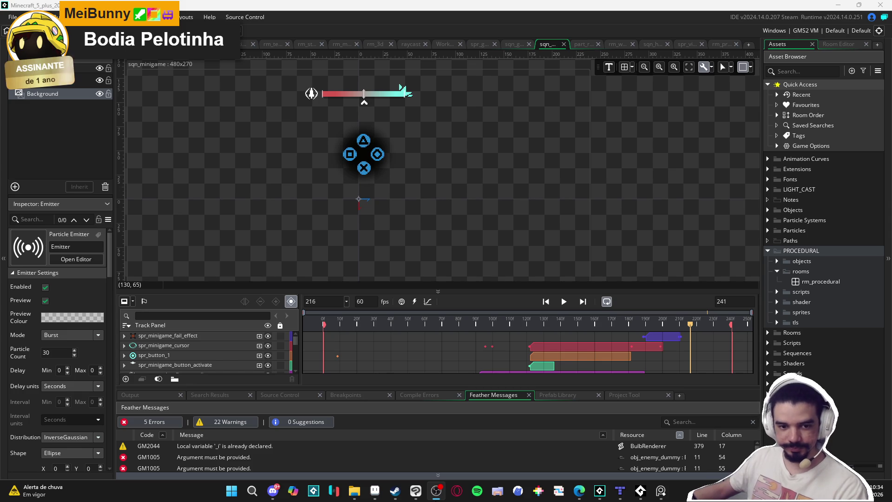
pyautogui.click(436, 471)
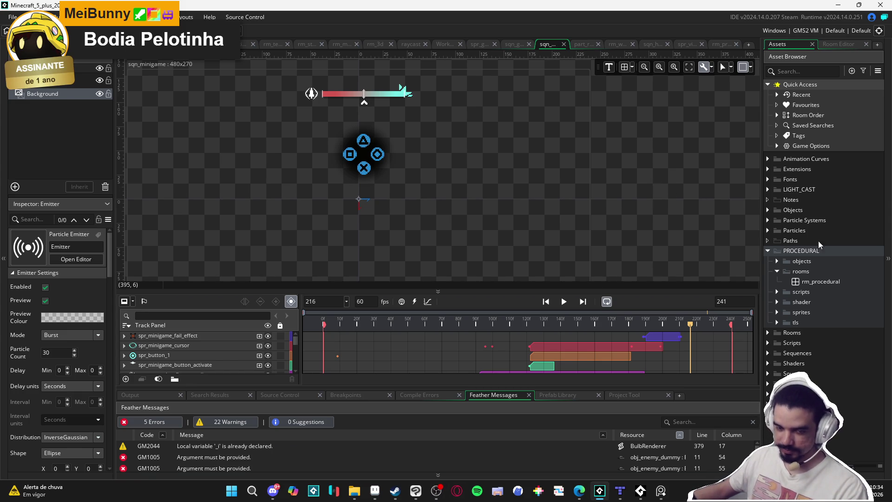
pyautogui.click(780, 293)
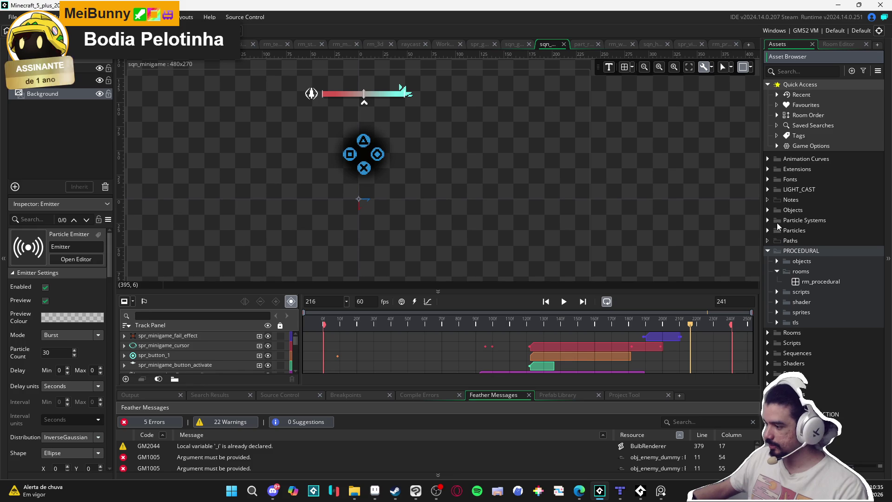
pyautogui.click(769, 353)
pyautogui.click(786, 374)
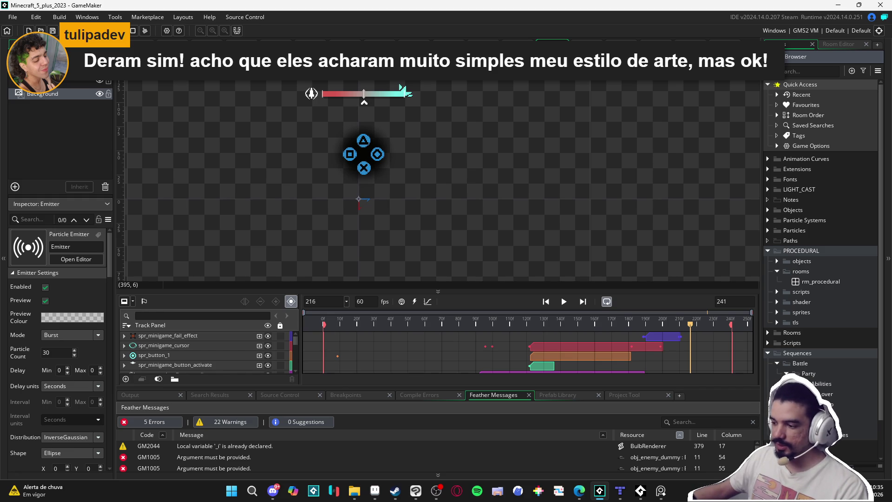
# - Scrub the sqn_minigame playhead near frame 233, then collapse the Abilities and Party sequence folders
pyautogui.moveTo(672, 323)
pyautogui.mouseDown()
pyautogui.moveTo(514, 327)
pyautogui.moveTo(715, 350)
pyautogui.moveTo(404, 346)
pyautogui.moveTo(663, 357)
pyautogui.mouseUp()
pyautogui.moveTo(715, 347); pyautogui.dragTo(735, 336)
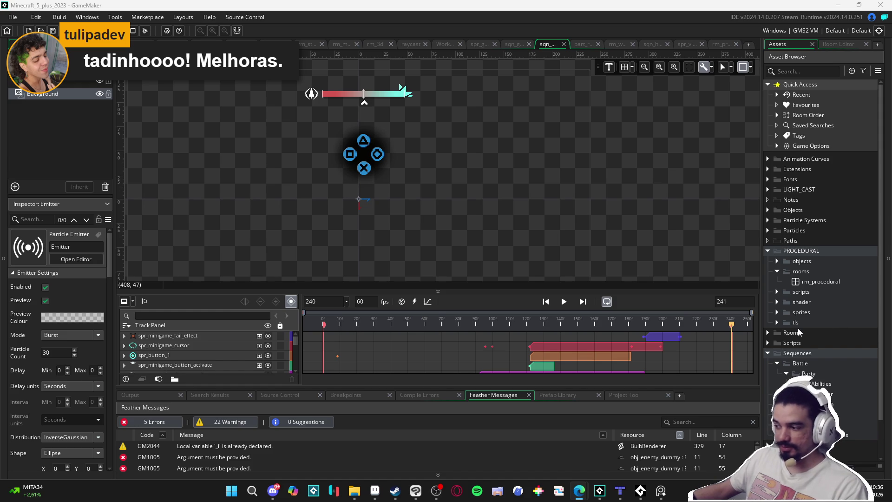
pyautogui.click(784, 380)
pyautogui.press('Left')
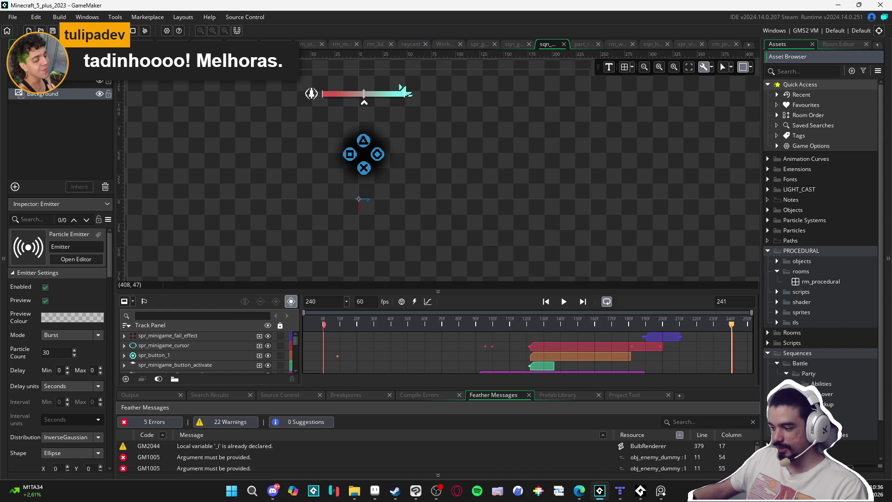
pyautogui.press('Right')
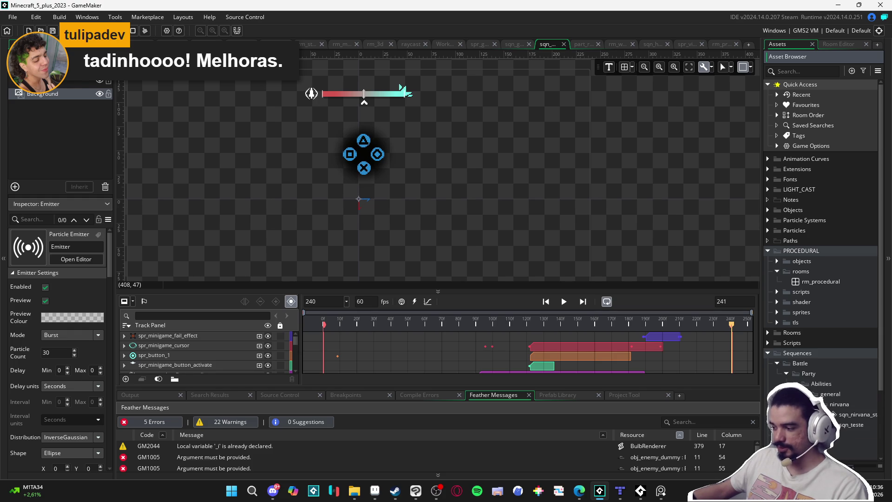
pyautogui.press('Left')
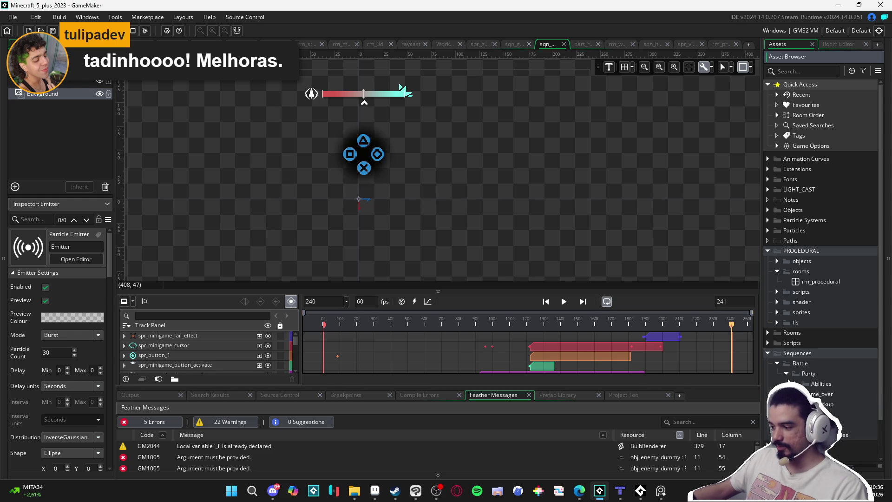
pyautogui.click(786, 373)
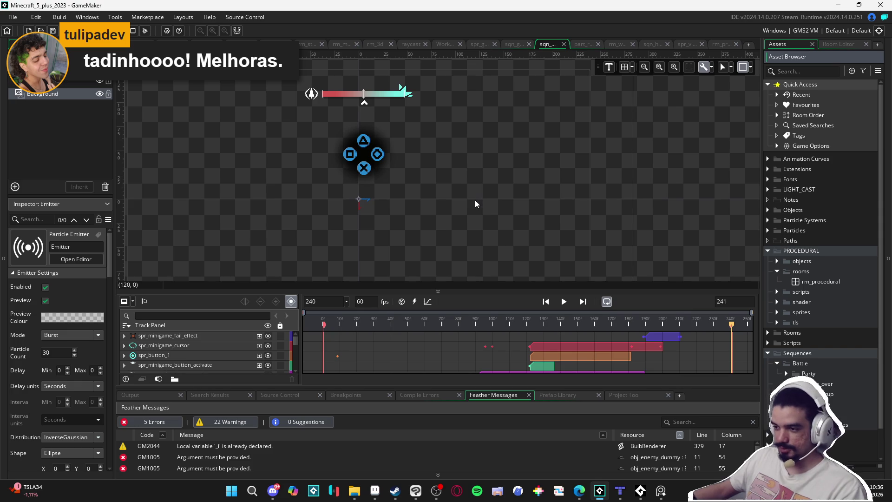
# - Zoom the room canvas in on the controller graphic
pyautogui.scroll(1, 527, 233)
pyautogui.scroll(1, 467, 152)
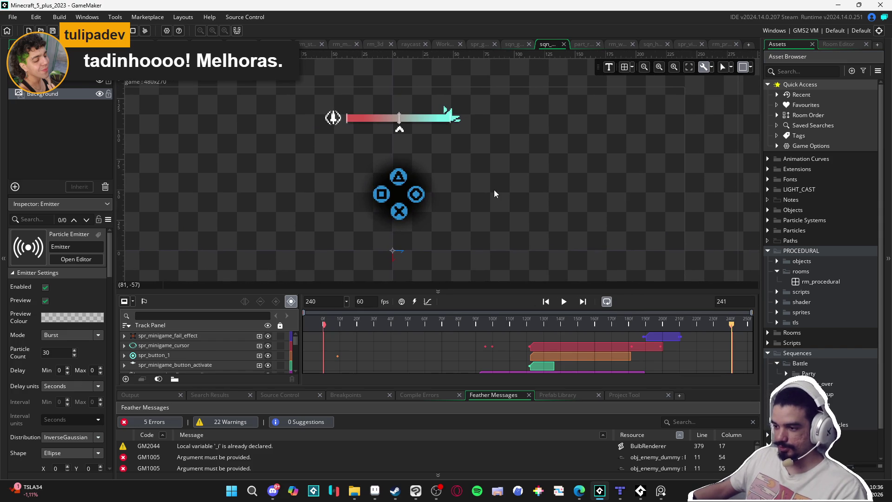
pyautogui.scroll(1, 465, 228)
pyautogui.scroll(1, 478, 216)
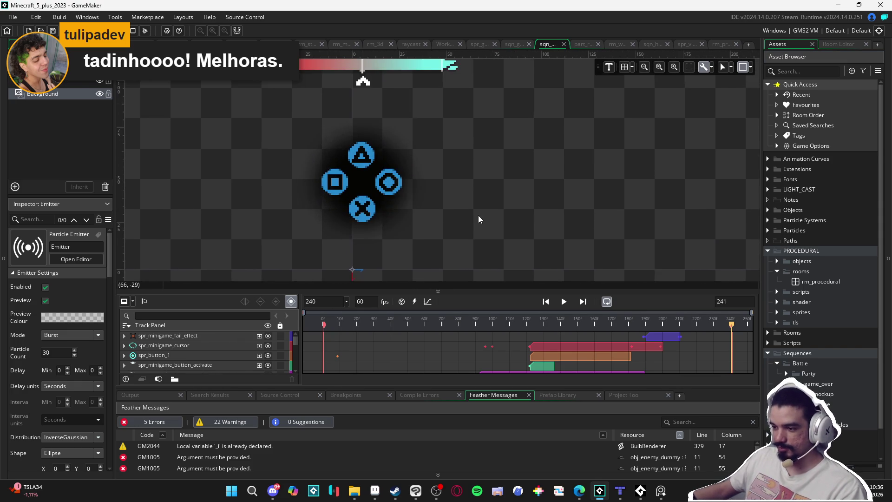
pyautogui.scroll(-1, 479, 216)
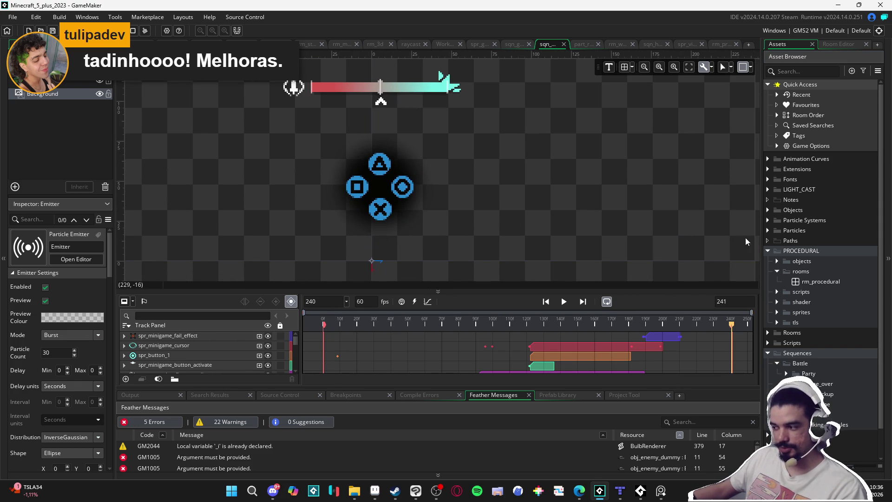
# - Collapse the rooms folder under PROCEDURAL, scrub the minigame timeline, and restart playback
pyautogui.click(777, 271)
pyautogui.click(776, 271)
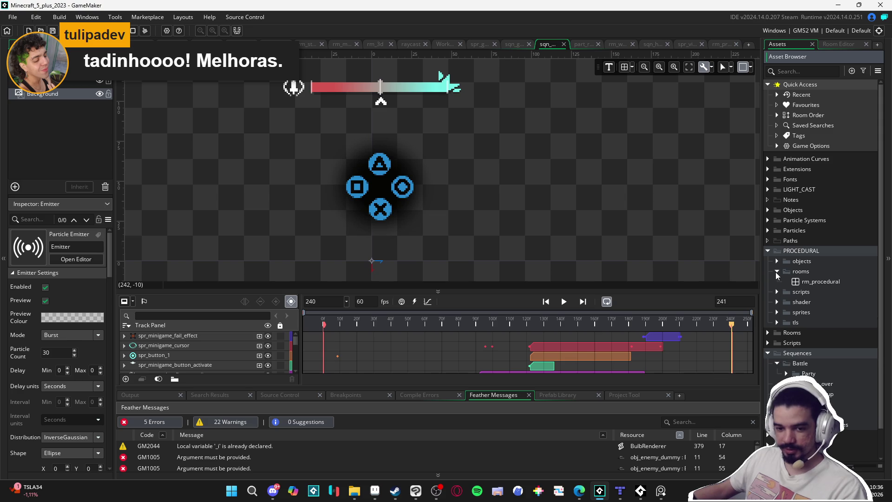
pyautogui.click(776, 272)
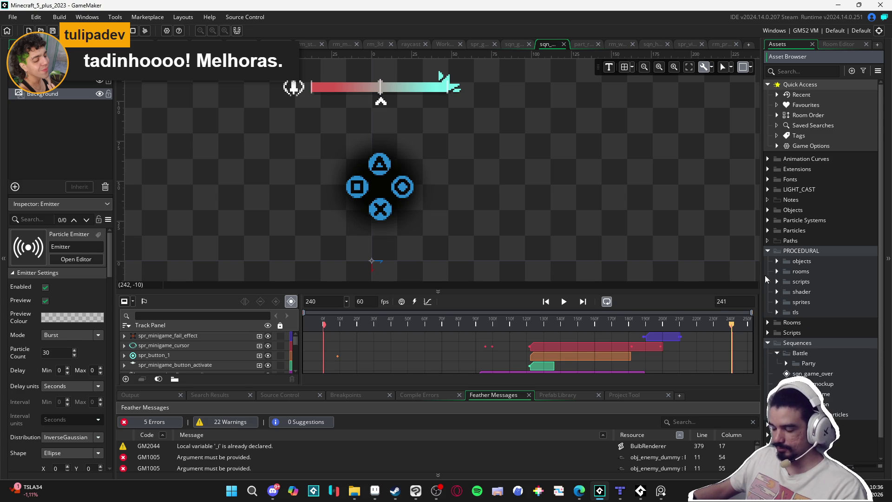
pyautogui.moveTo(663, 323)
pyautogui.mouseDown()
pyautogui.moveTo(327, 333)
pyautogui.moveTo(745, 343)
pyautogui.mouseUp()
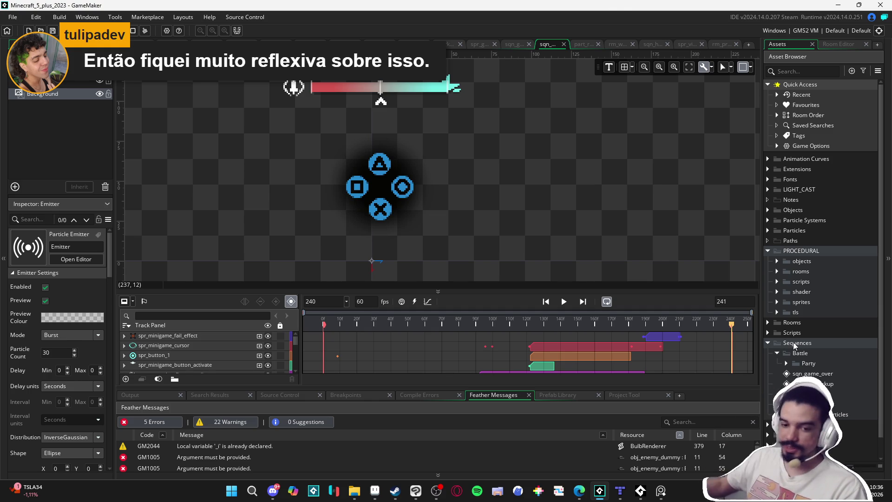
pyautogui.press('Return')
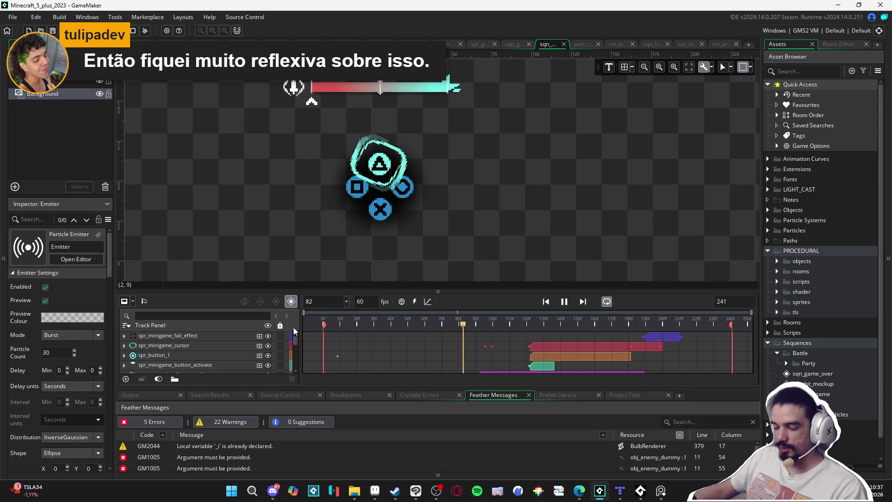
# - Pause and resume the minigame sequence playback, stopping at frames 104 and 35
pyautogui.press('Return')
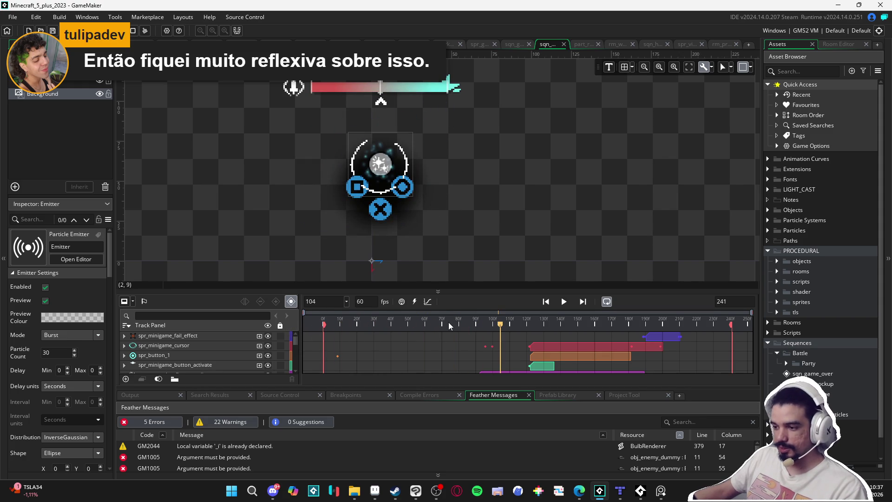
pyautogui.press('Return')
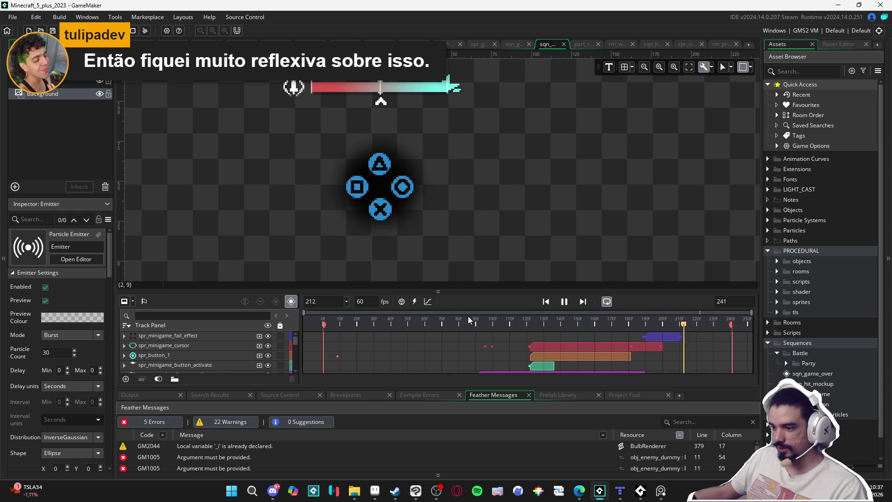
pyautogui.press('space')
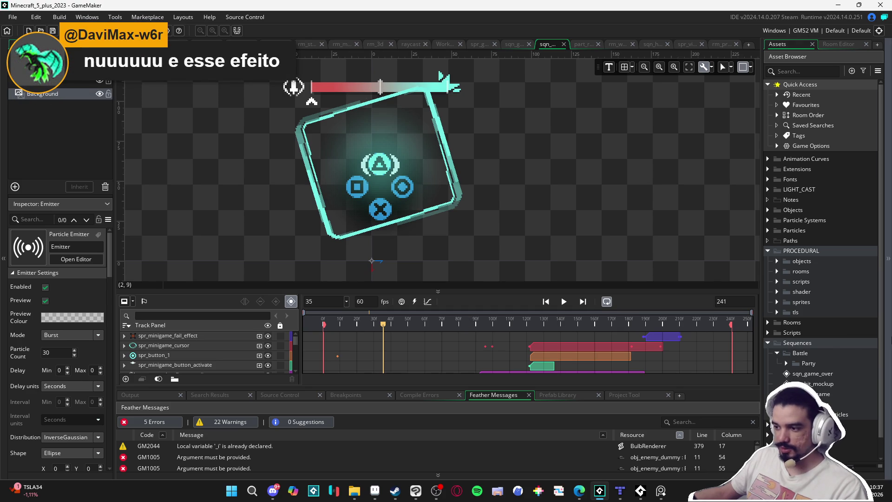
pyautogui.press('space')
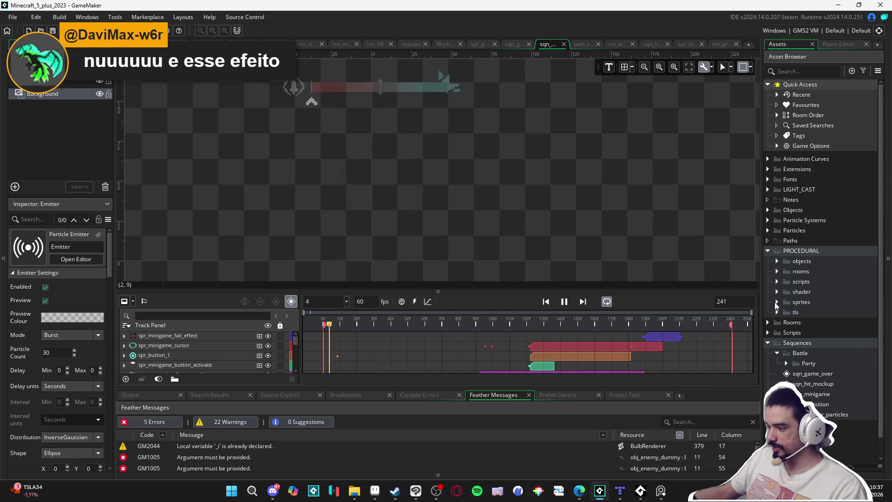
# - Open sqn_transition, sqn_minigame, sqn_walking_particles, sqn_hit_mockup and sqn_game_over in turn
pyautogui.click(777, 272)
pyautogui.click(778, 272)
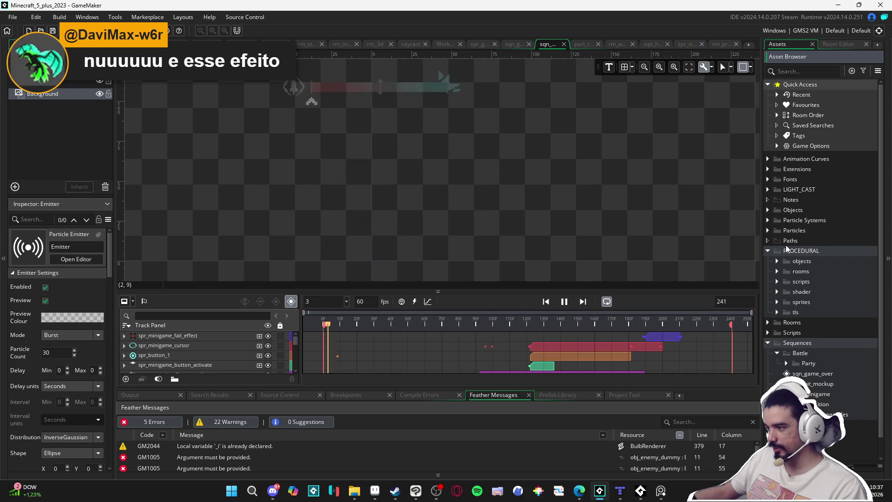
pyautogui.scroll(-1, 807, 300)
pyautogui.doubleClick(812, 386)
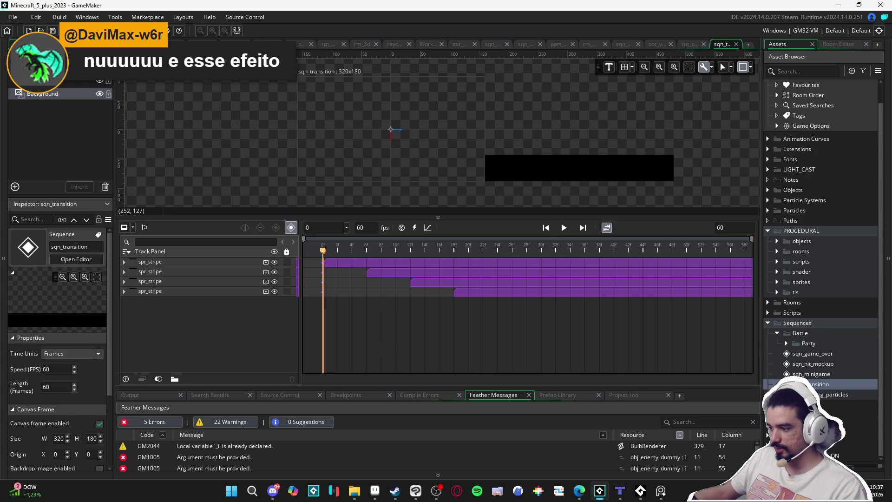
pyautogui.doubleClick(796, 374)
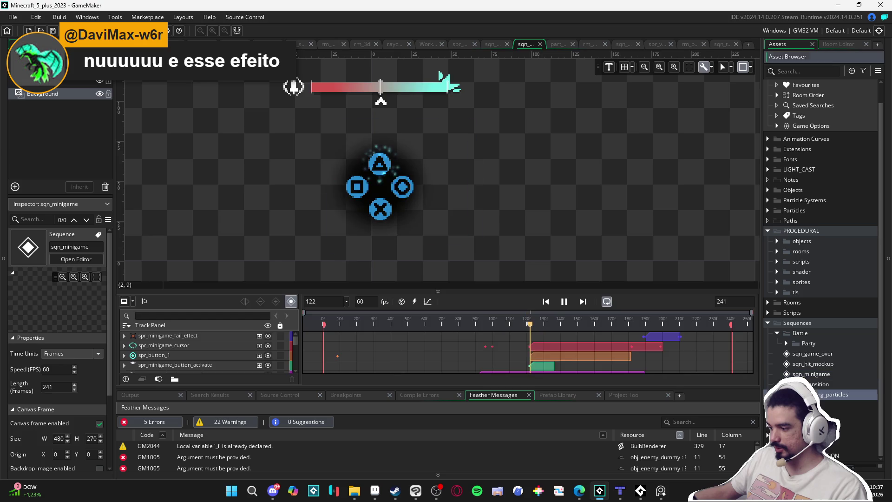
pyautogui.doubleClick(817, 394)
pyautogui.doubleClick(803, 364)
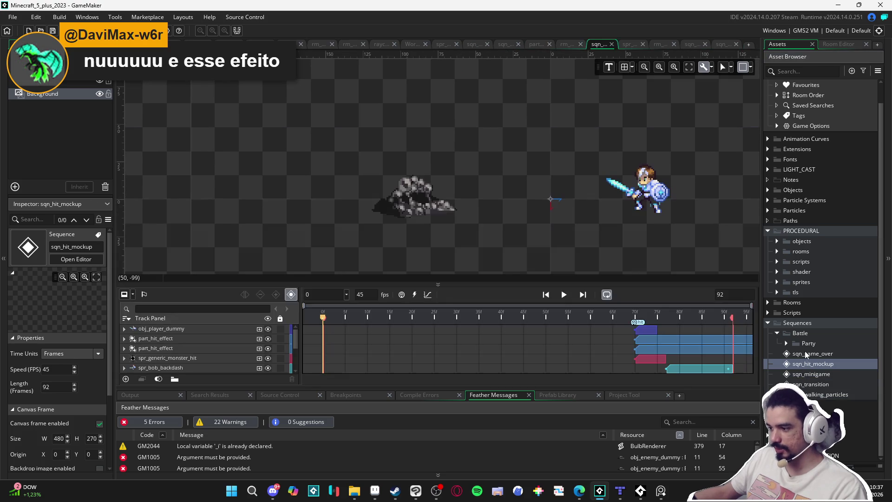
pyautogui.doubleClick(804, 352)
# - Enlarge the canvas and expand the Party, Abilities, general and nirvana sequence folders
pyautogui.moveTo(694, 239)
pyautogui.mouseDown()
pyautogui.moveTo(693, 284)
pyautogui.moveTo(693, 265)
pyautogui.mouseUp()
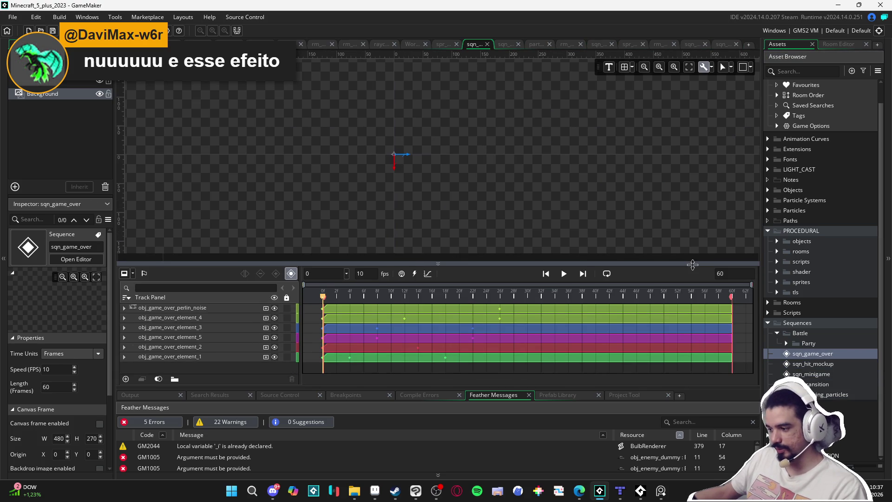
pyautogui.click(786, 344)
pyautogui.click(786, 345)
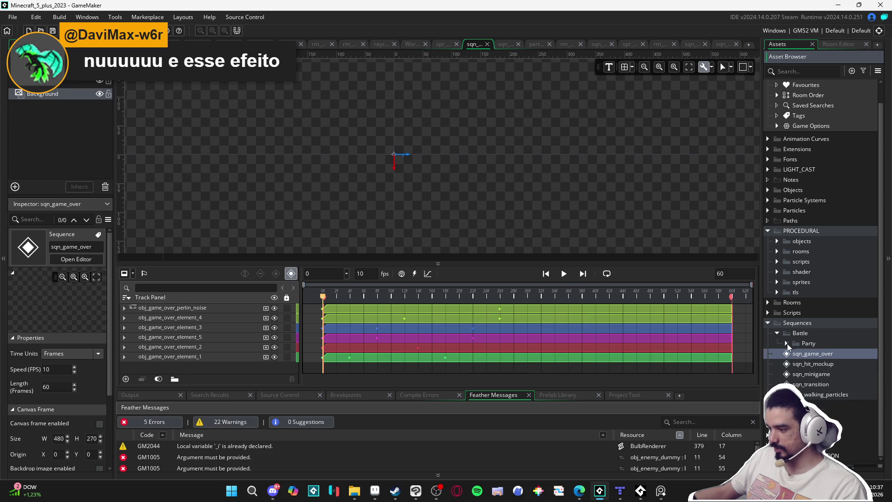
pyautogui.click(786, 343)
pyautogui.click(795, 354)
pyautogui.click(804, 363)
pyautogui.click(813, 374)
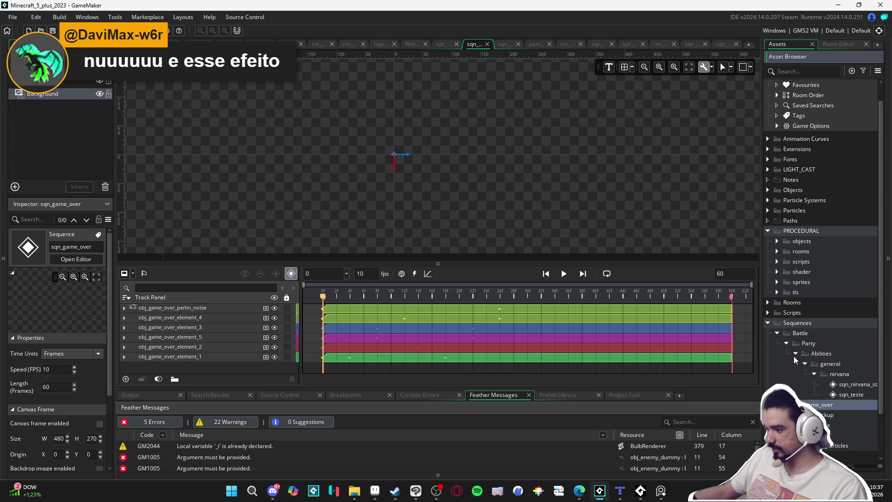
pyautogui.scroll(-2, 804, 367)
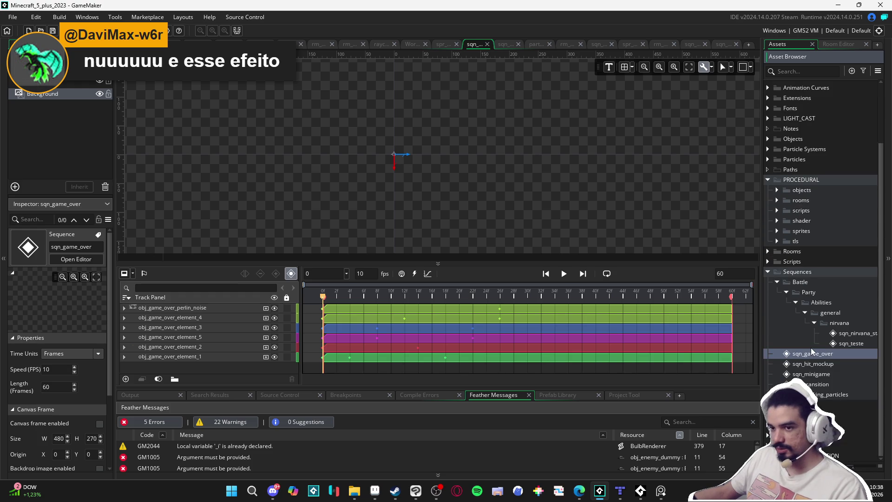
# - Load the Spiritalis project from File > Recent
pyautogui.click(13, 17)
pyautogui.moveTo(28, 56)
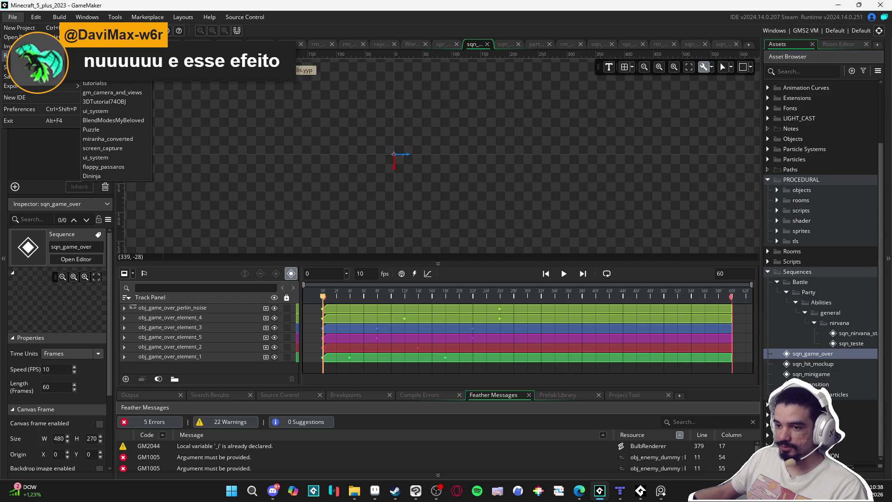
pyautogui.click(102, 55)
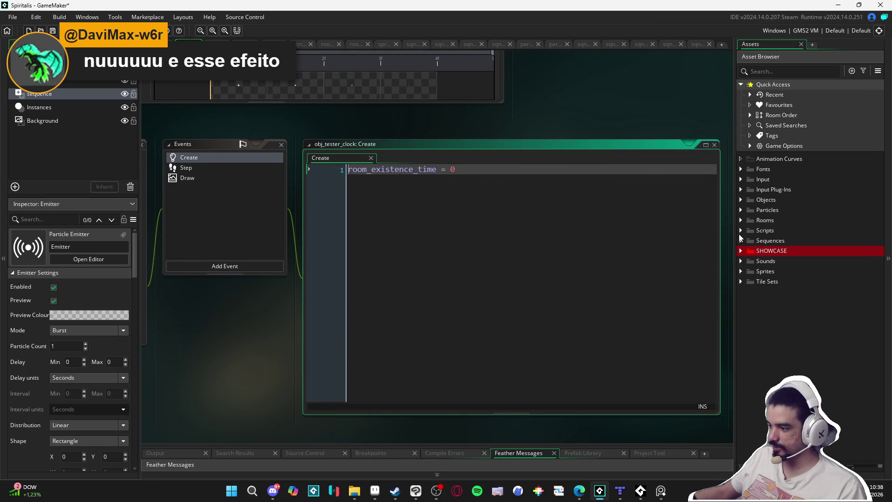
# - Open sqn_yara_resonant_spear from Sequences > Battle > Party > Abilities > yara
pyautogui.click(742, 240)
pyautogui.click(759, 281)
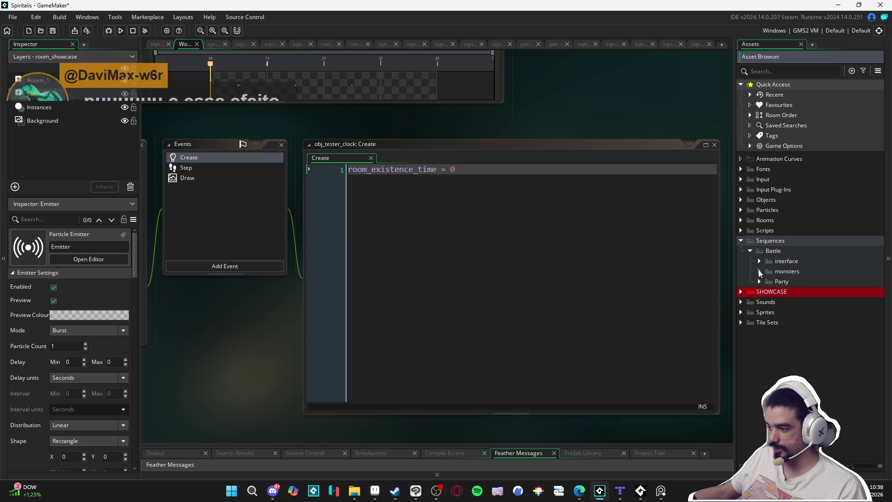
pyautogui.click(768, 291)
pyautogui.click(778, 332)
pyautogui.doubleClick(832, 343)
# - Play the spear sequence to frame 153, enlarge the canvas, and scrub the timeline
pyautogui.click(556, 312)
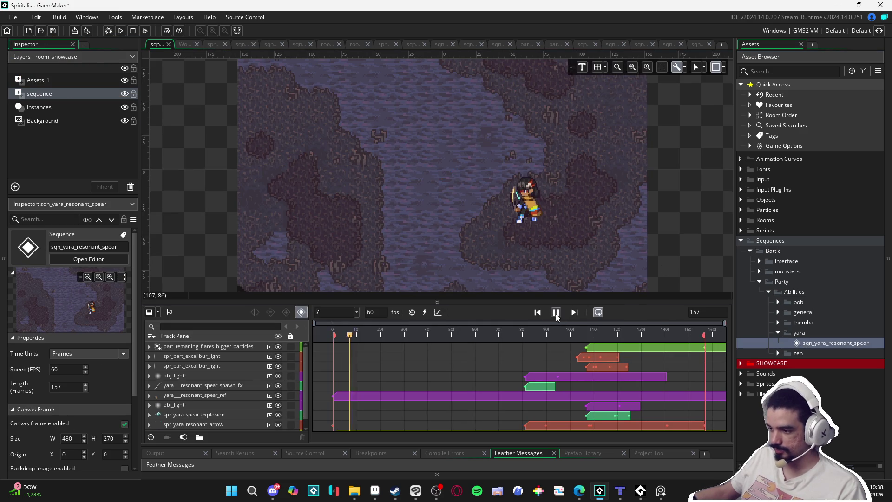
pyautogui.click(555, 312)
pyautogui.moveTo(545, 252); pyautogui.dragTo(532, 255)
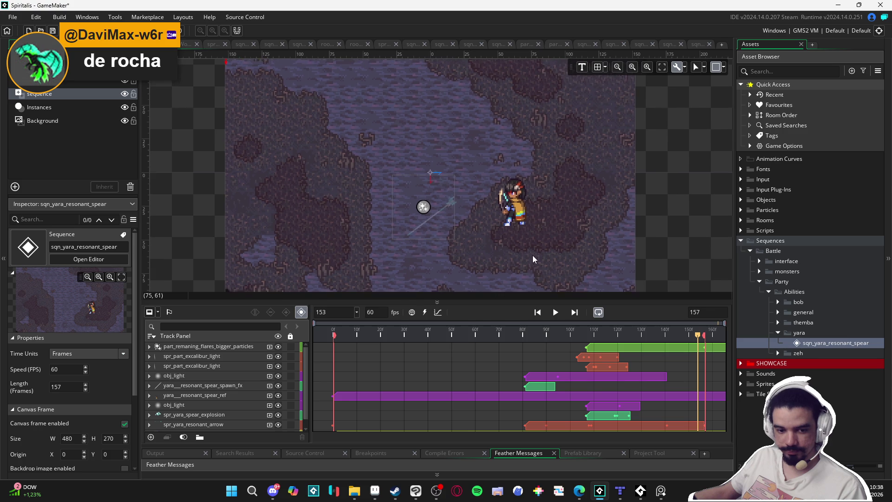
pyautogui.moveTo(566, 303); pyautogui.dragTo(534, 324)
pyautogui.moveTo(505, 255); pyautogui.dragTo(531, 280)
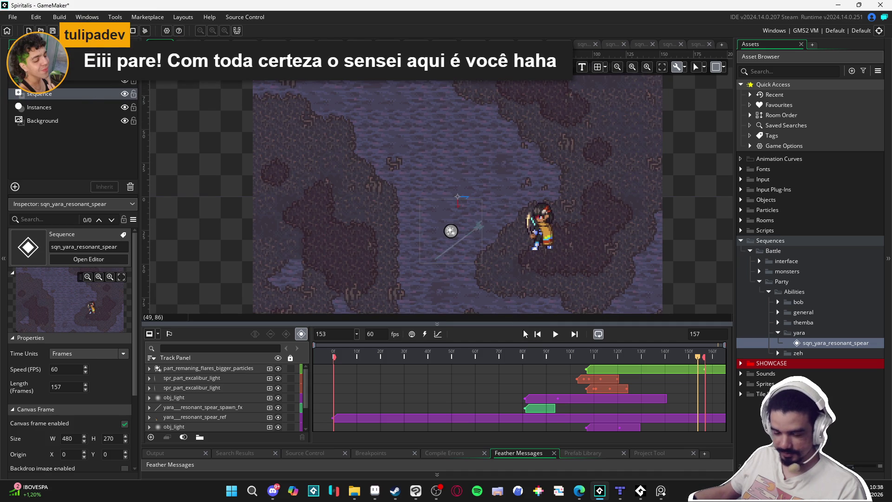
pyautogui.moveTo(517, 348)
pyautogui.mouseDown()
pyautogui.moveTo(334, 355)
pyautogui.moveTo(611, 381)
pyautogui.moveTo(259, 361)
pyautogui.mouseUp()
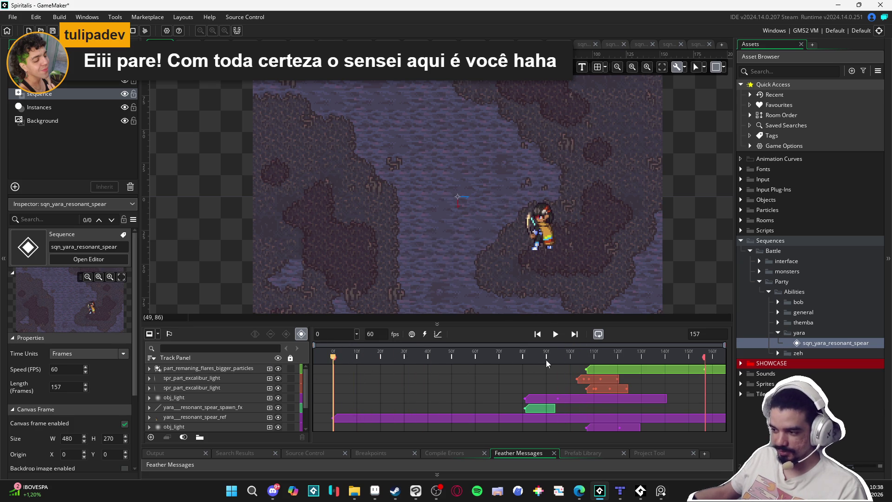
pyautogui.click(742, 362)
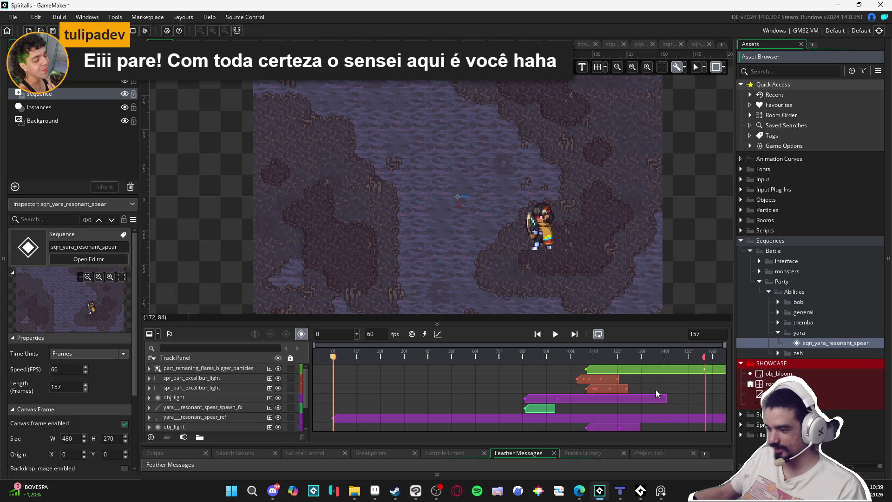
# - Expand the Sprites asset folder down to the Battle sprite subfolder
pyautogui.click(746, 425)
pyautogui.scroll(-3, 751, 422)
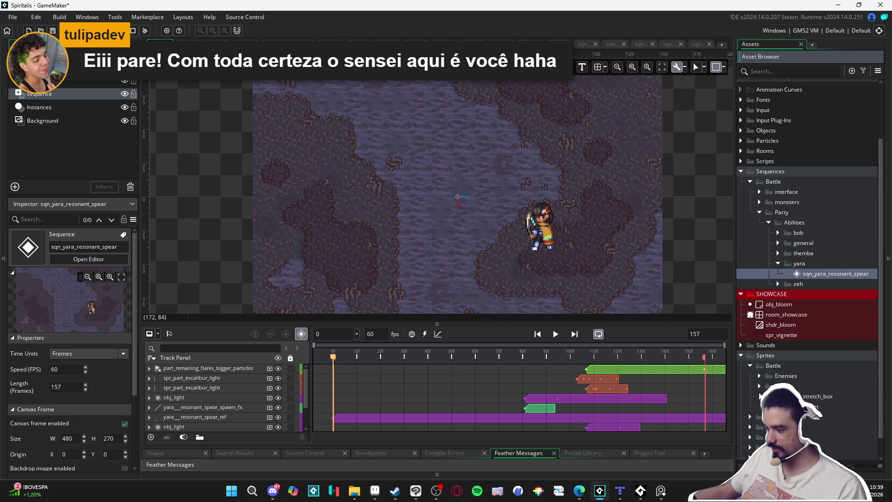
pyautogui.click(759, 385)
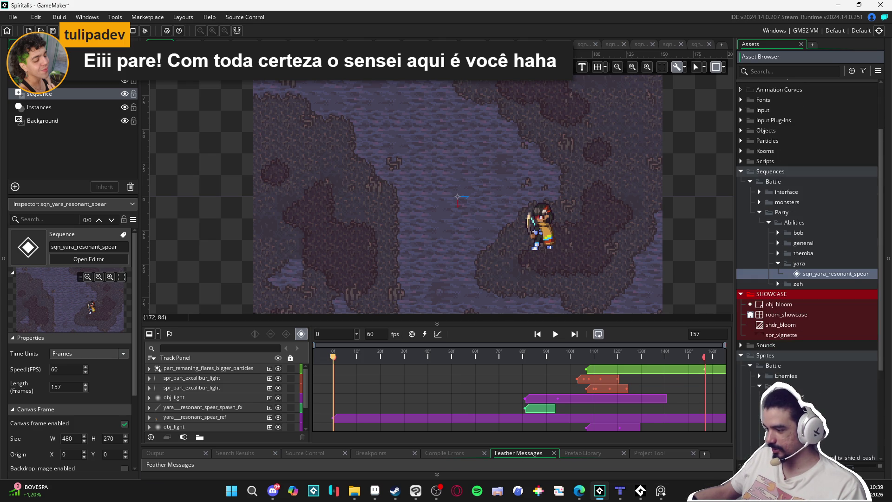
pyautogui.scroll(-3, 827, 442)
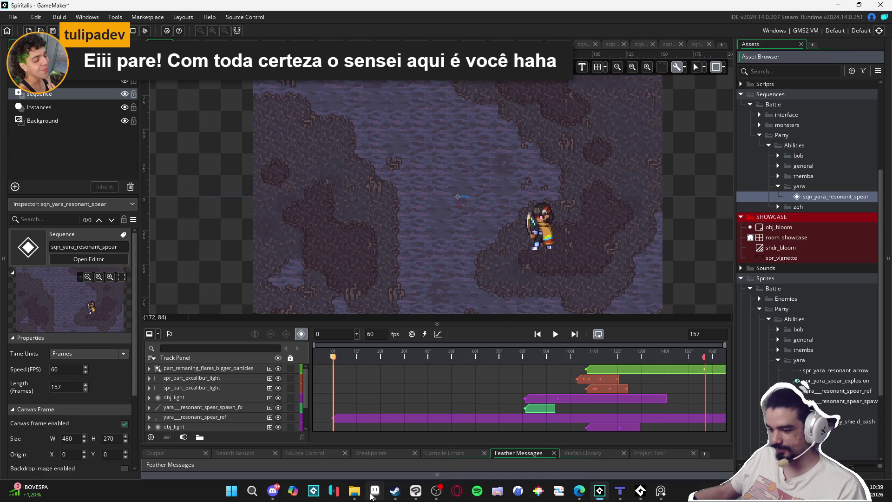
# - Drag spr_resonant_spear_spawning.png from resonant_arrow into the yara sprites, then bring up Aseprite
pyautogui.click(354, 491)
pyautogui.doubleClick(481, 3)
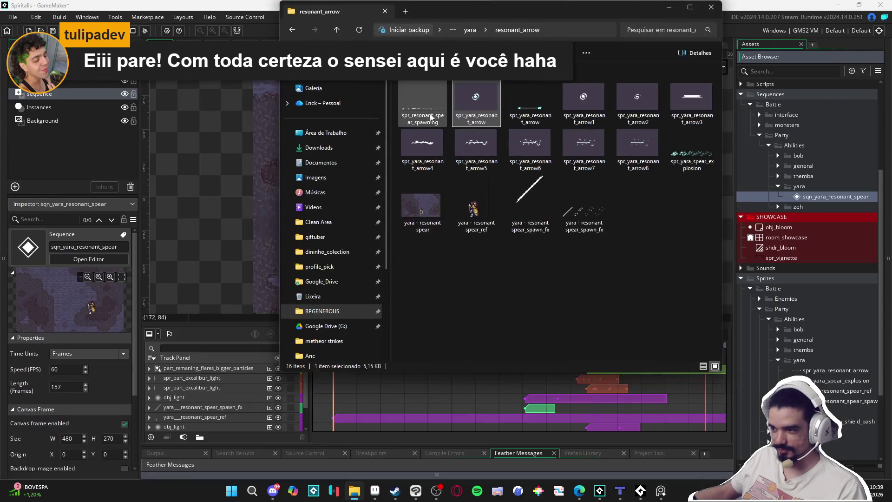
pyautogui.click(692, 165)
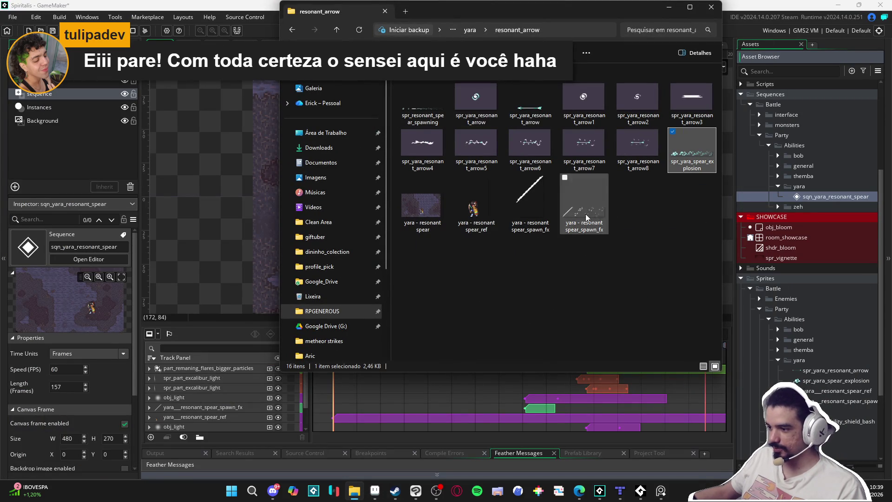
pyautogui.click(527, 107)
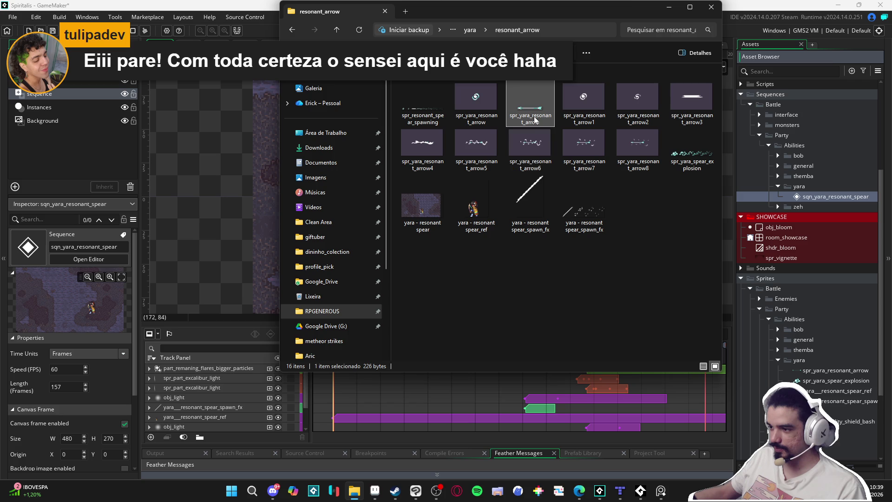
pyautogui.click(419, 105)
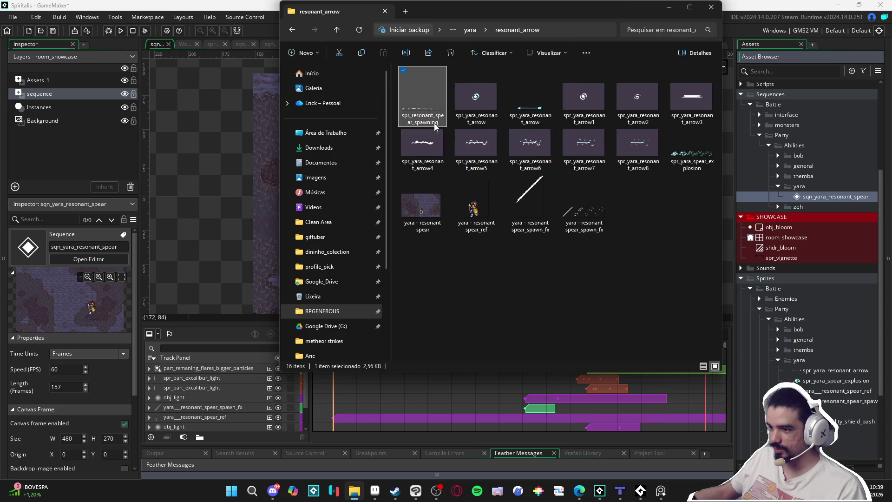
pyautogui.moveTo(418, 105)
pyautogui.mouseDown()
pyautogui.moveTo(655, 260)
pyautogui.moveTo(810, 386)
pyautogui.moveTo(808, 371)
pyautogui.moveTo(811, 381)
pyautogui.moveTo(799, 374)
pyautogui.mouseUp()
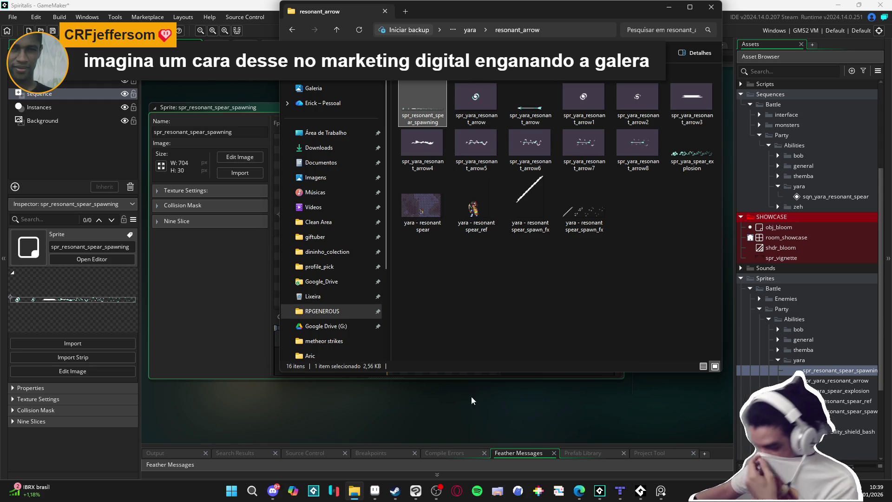
pyautogui.click(375, 491)
pyautogui.moveTo(406, 177); pyautogui.dragTo(392, 213)
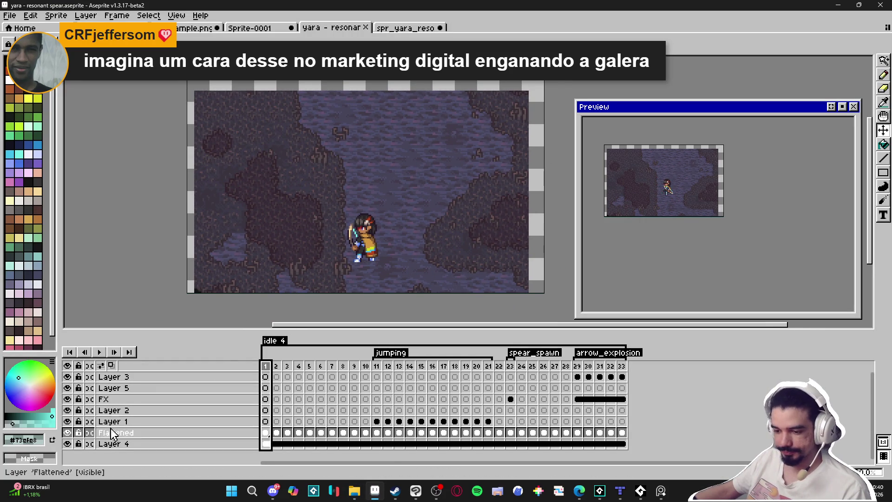
# - Hide the background map and Flattened layers, then preview the white effect animation
pyautogui.click(67, 443)
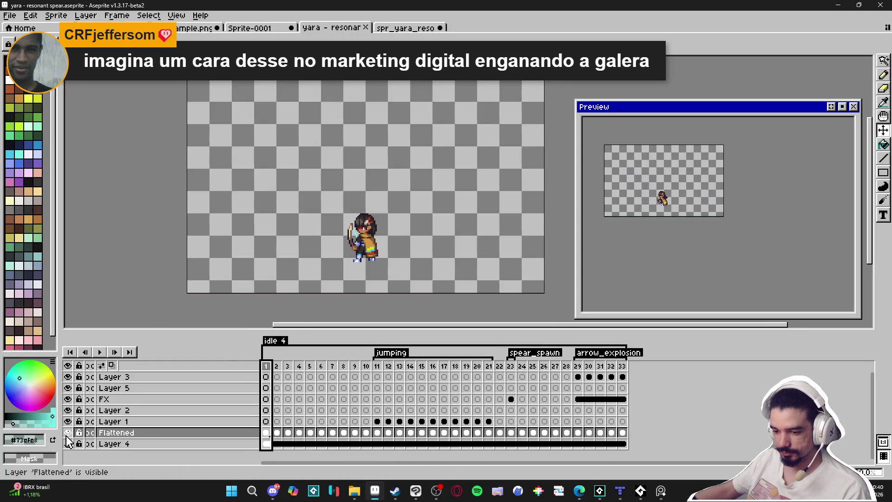
pyautogui.click(67, 433)
pyautogui.click(378, 369)
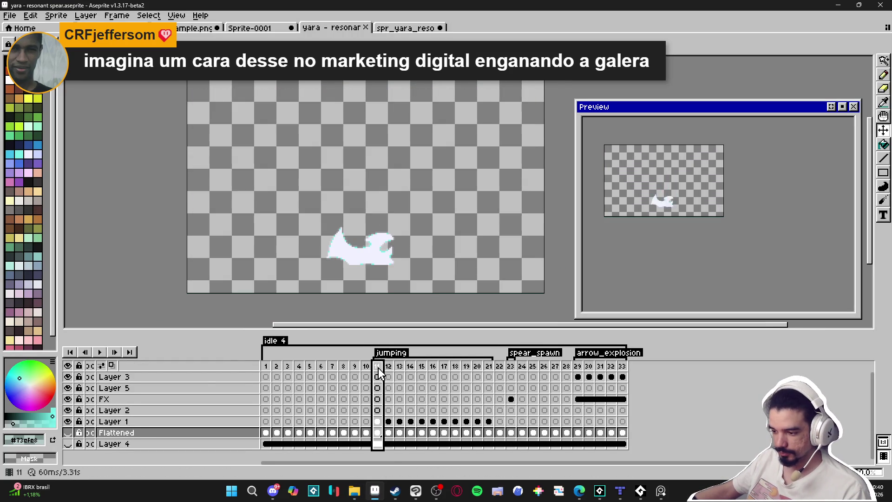
pyautogui.click(104, 352)
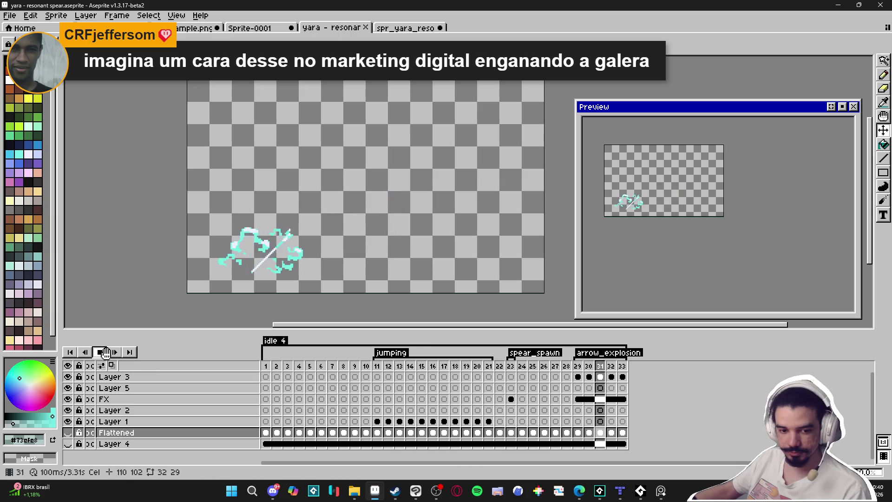
# - Crop the canvas to the 140x79 white shape on frame 11
pyautogui.hotkey('ctrl', 'e')
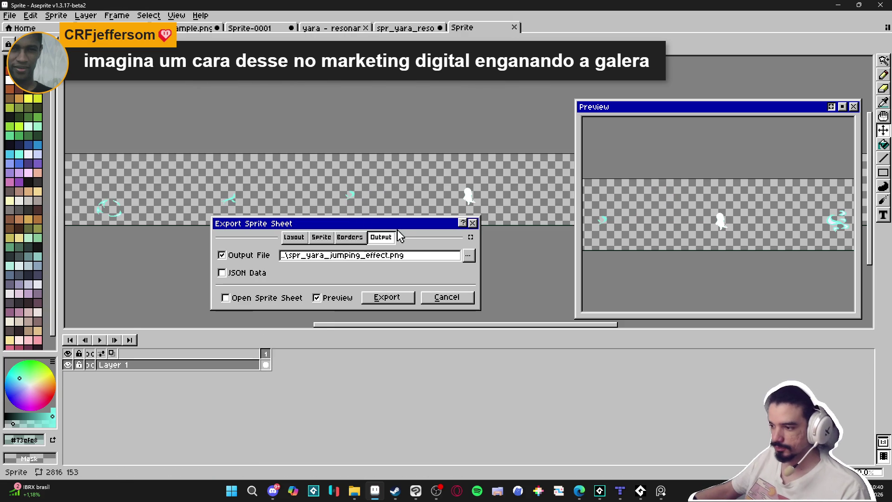
pyautogui.click(445, 296)
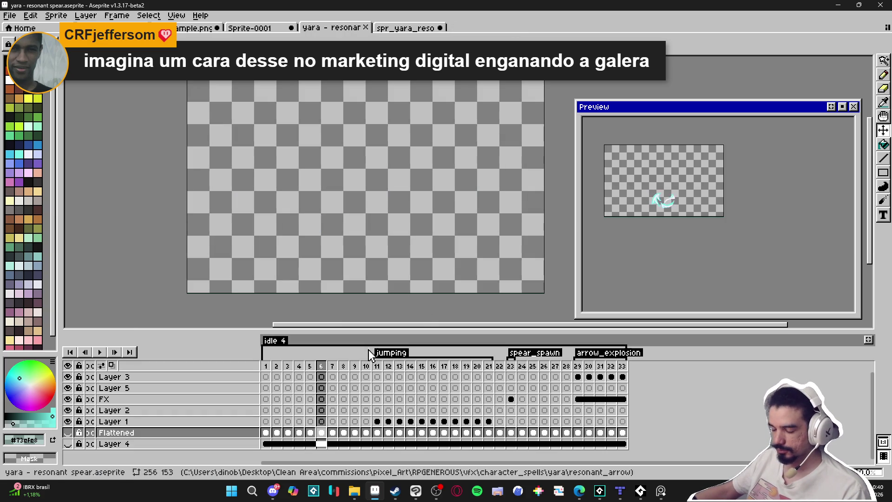
pyautogui.click(377, 367)
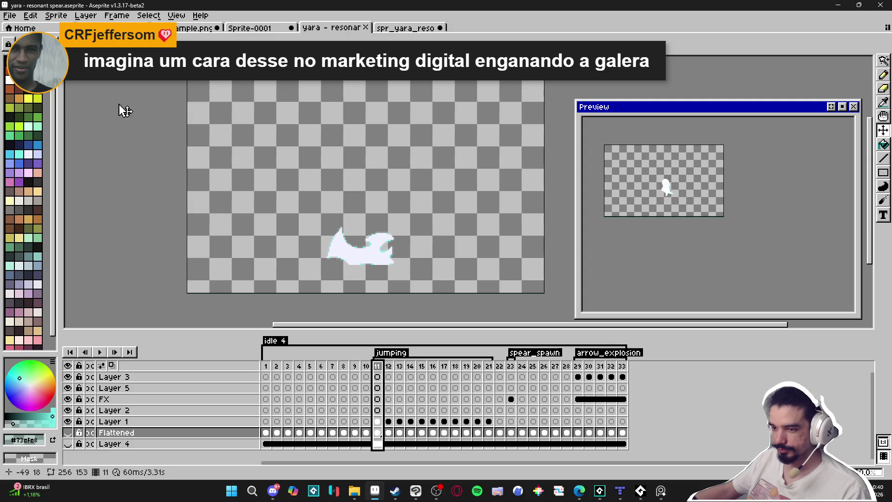
pyautogui.click(56, 15)
pyautogui.click(89, 123)
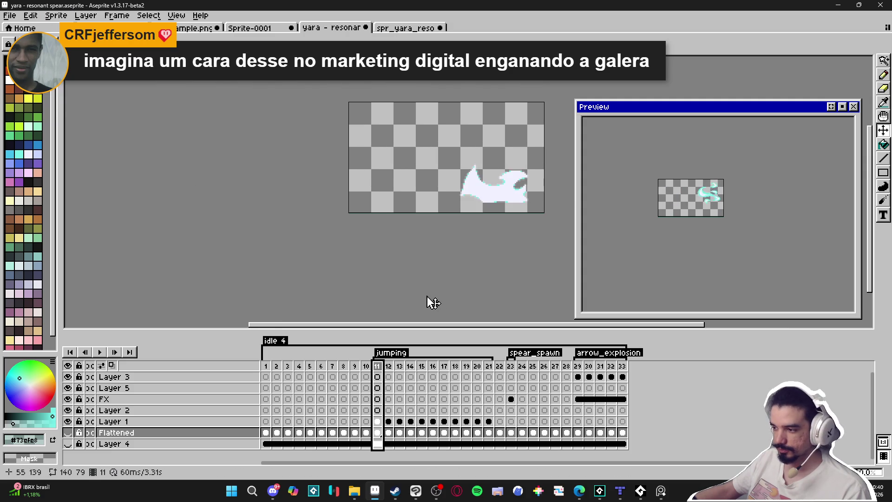
# - Set the sprite sheet output location, declining to overwrite spr_yara_jumping_effect.png on export
pyautogui.hotkey('ctrl', 'e')
pyautogui.click(469, 257)
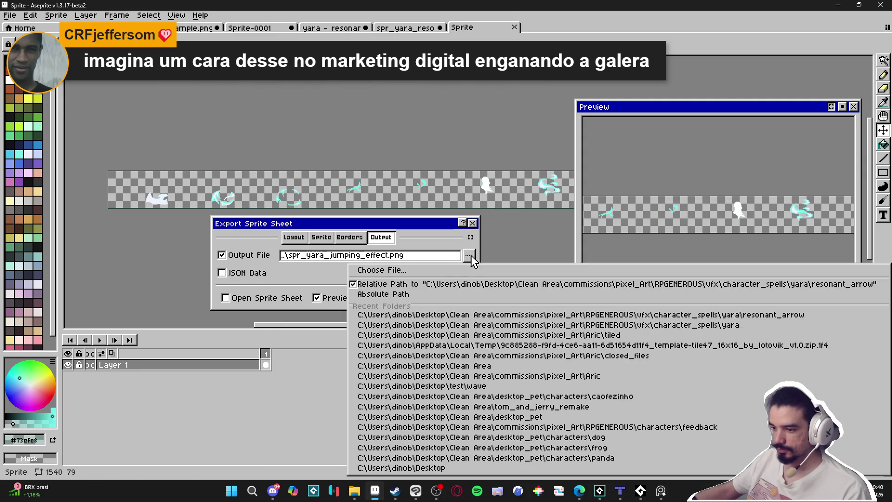
pyautogui.click(466, 270)
pyautogui.click(758, 102)
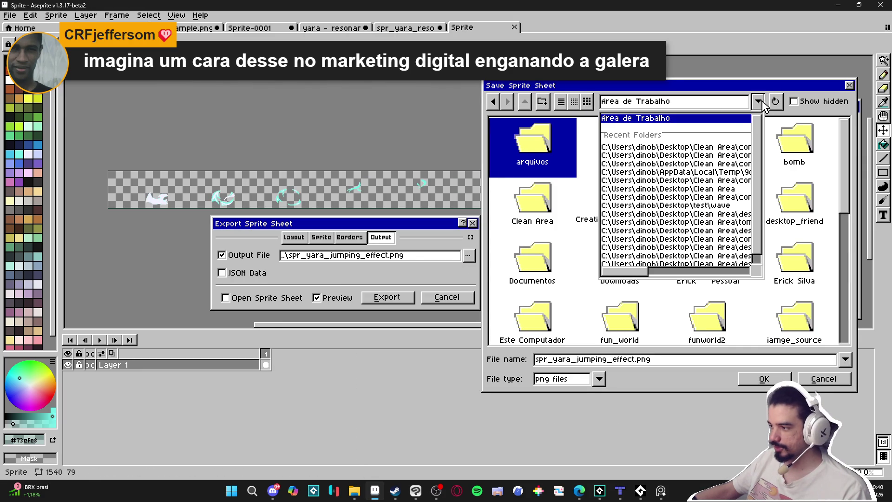
pyautogui.click(724, 141)
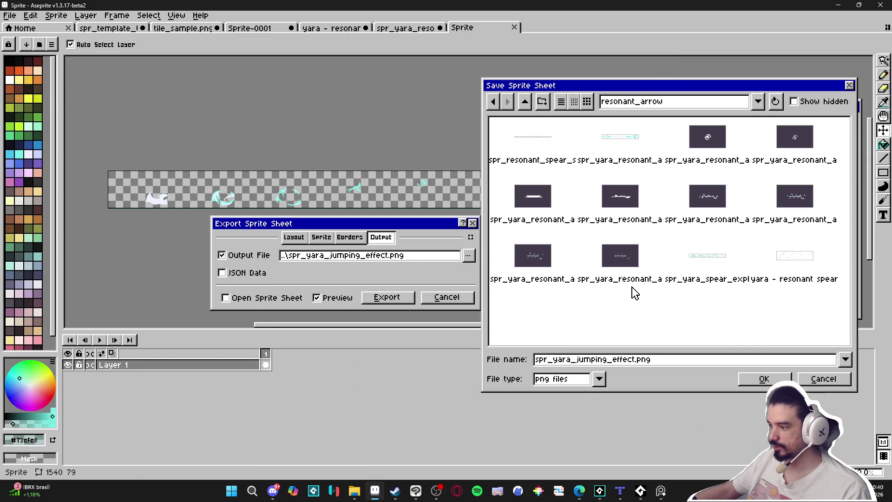
pyautogui.click(525, 102)
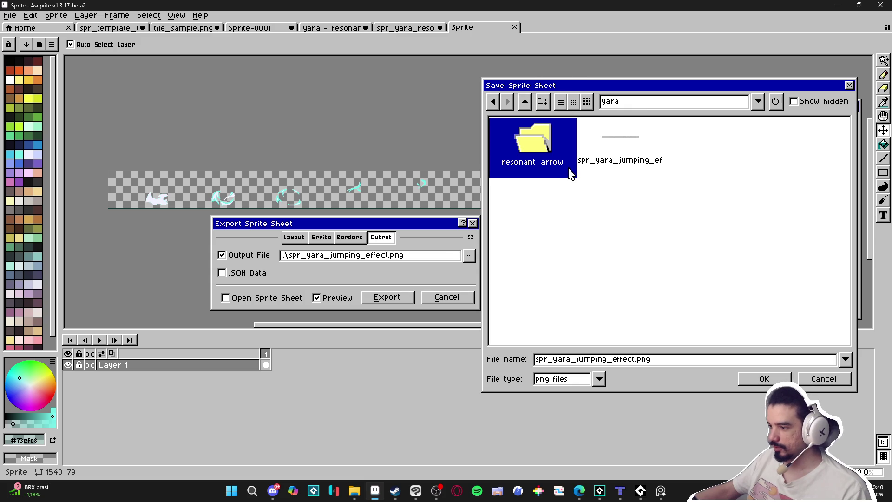
pyautogui.click(823, 380)
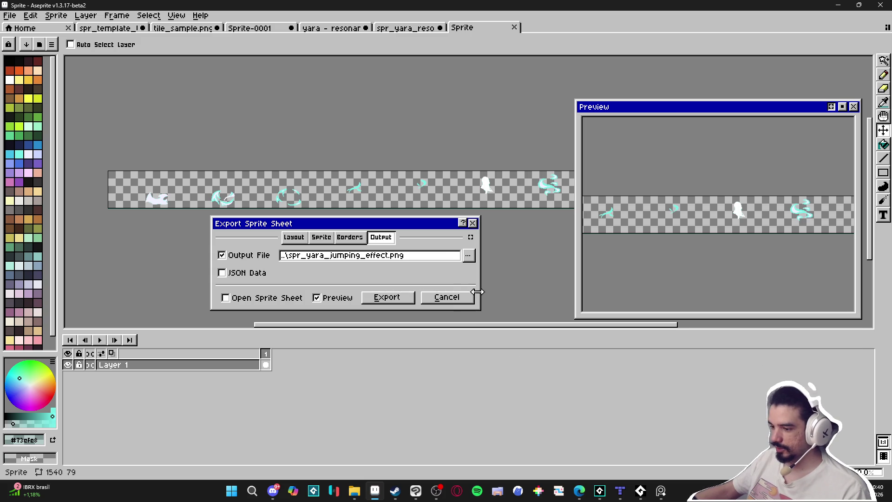
pyautogui.click(412, 298)
pyautogui.click(381, 297)
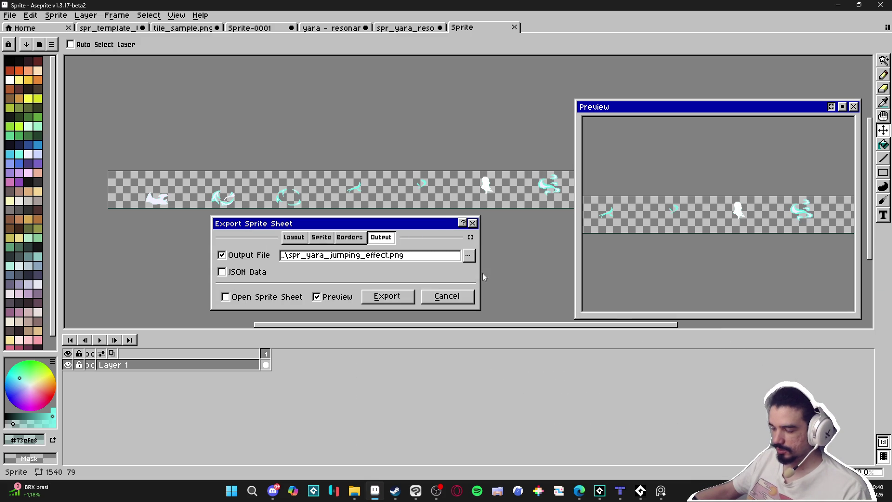
# - Export the sheet as spr_yara_jumping_effect.png into the resonant_arrow folder
pyautogui.click(468, 256)
pyautogui.click(758, 101)
pyautogui.click(722, 155)
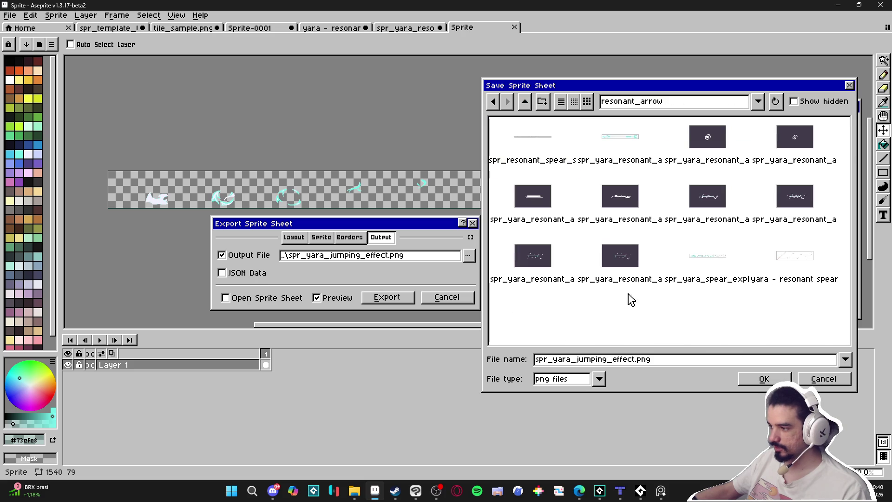
pyautogui.click(752, 383)
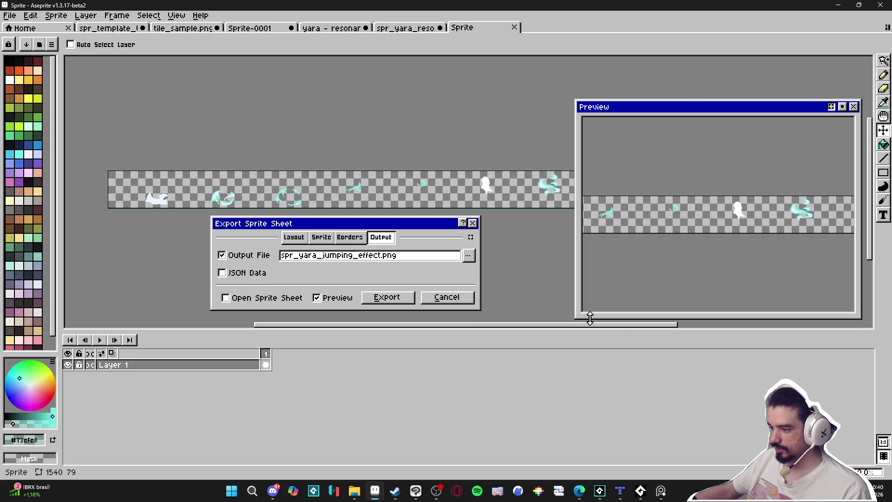
pyautogui.click(402, 305)
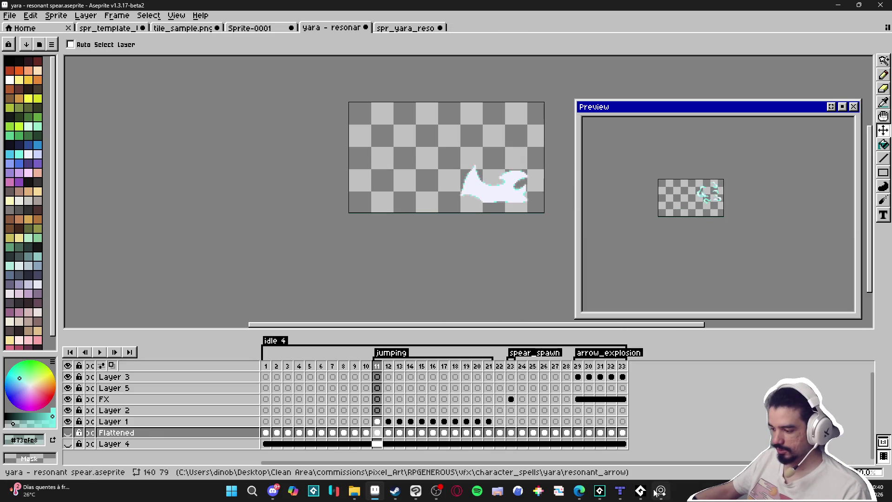
pyautogui.moveTo(651, 495)
pyautogui.click(599, 493)
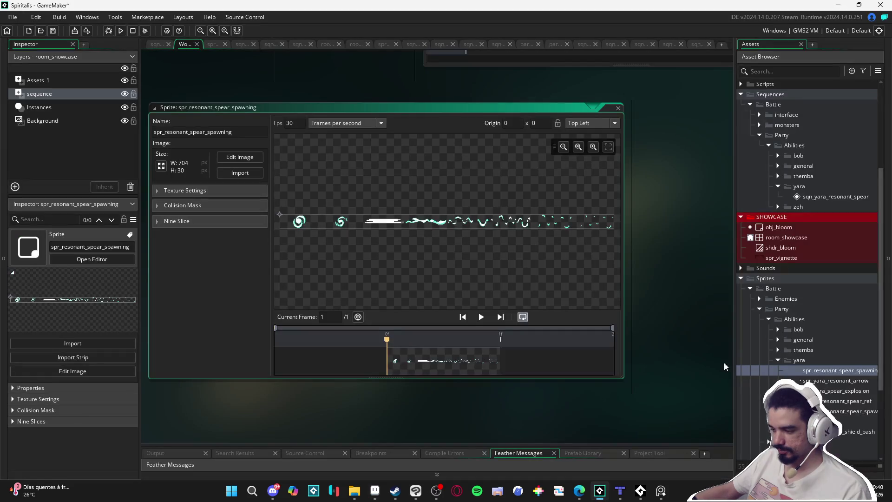
# - Add spr_yara_jumping_effect.png from the exported images folder as a new GameMaker sprite
pyautogui.click(354, 491)
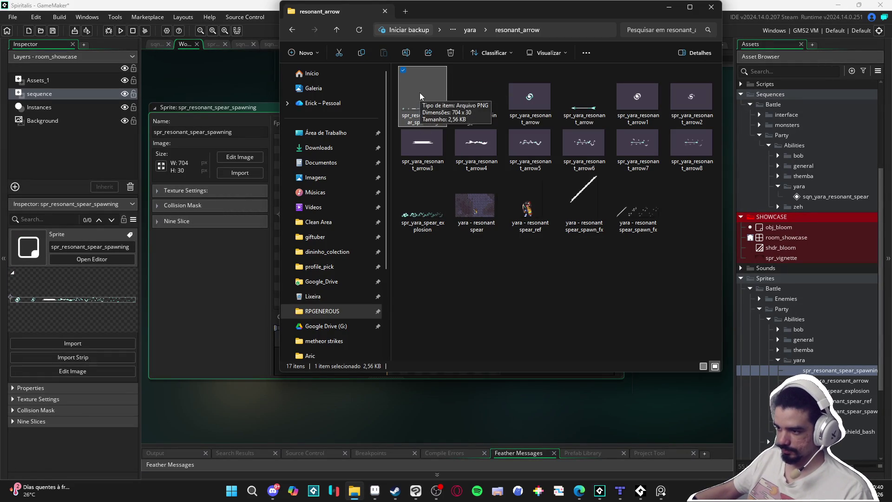
pyautogui.click(476, 100)
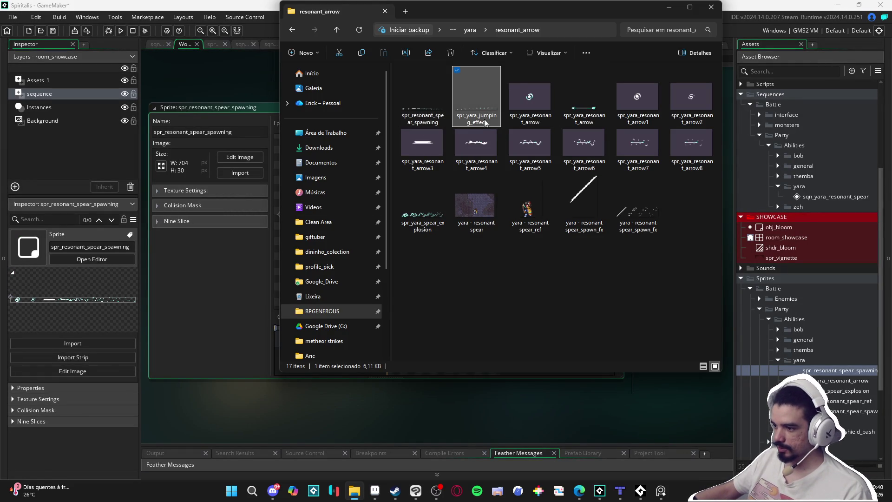
pyautogui.moveTo(483, 119); pyautogui.dragTo(812, 378)
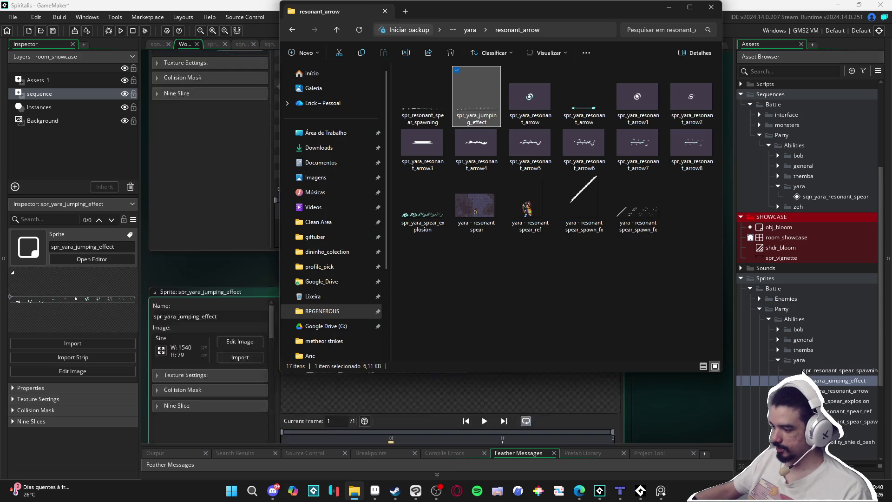
pyautogui.click(616, 378)
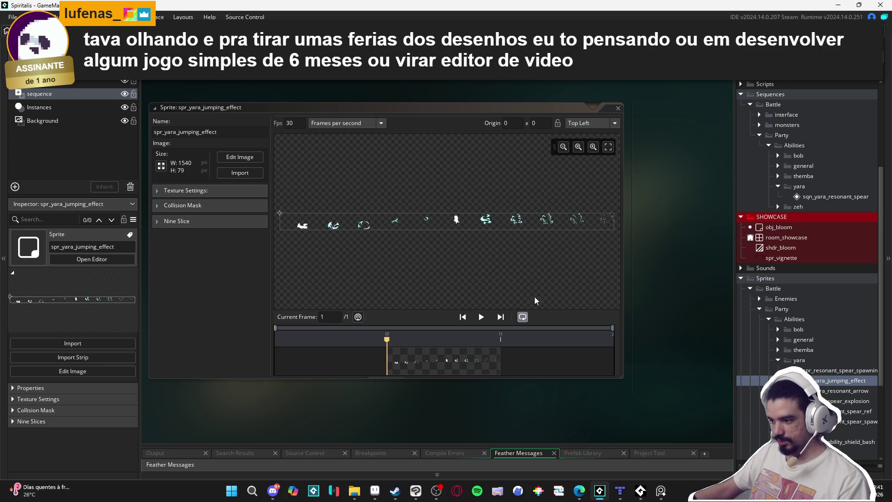
# - Open the jumping effect sprite in the image editor and bring up Convert to Frames
pyautogui.click(374, 493)
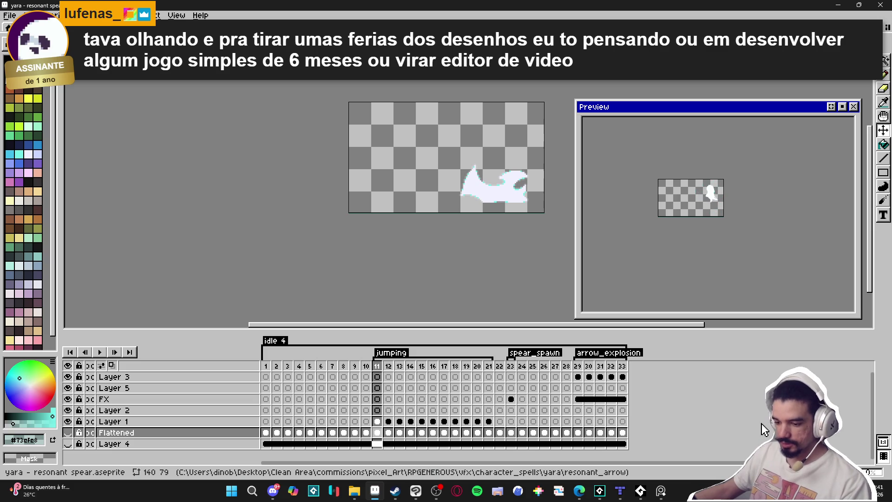
pyautogui.moveTo(637, 492)
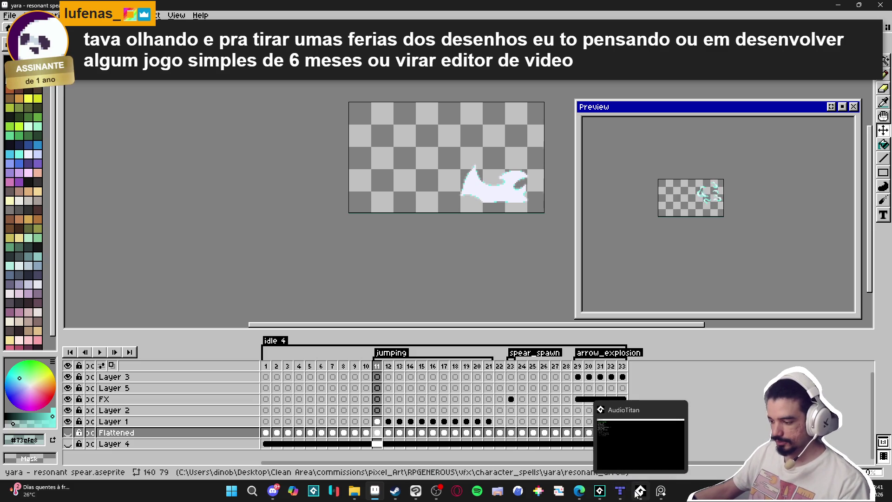
pyautogui.click(600, 490)
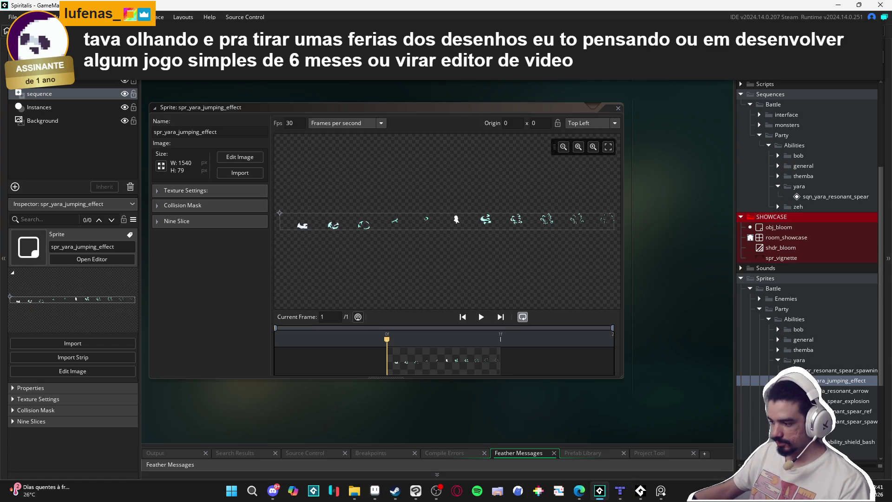
pyautogui.click(240, 156)
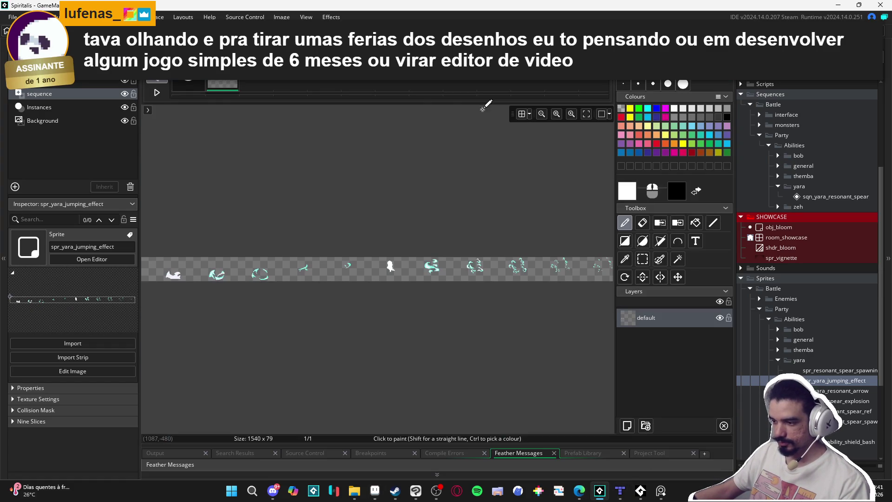
pyautogui.moveTo(282, 16)
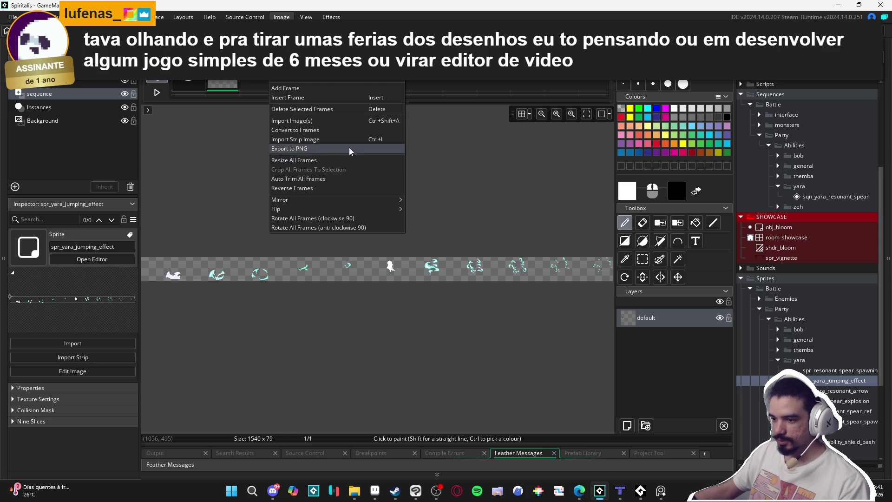
pyautogui.click(344, 130)
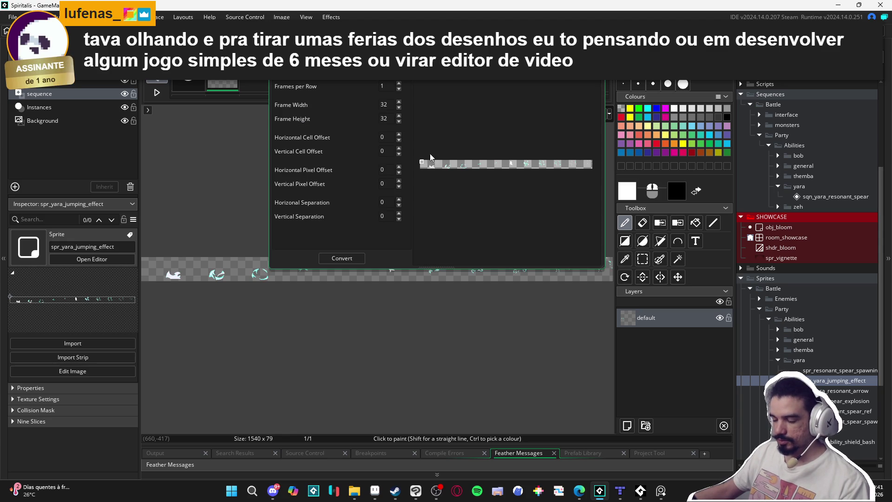
# - Enter the frame width and a frame height of 79, and raise the frame count
pyautogui.doubleClick(390, 104)
pyautogui.write('170')
pyautogui.press('Tab')
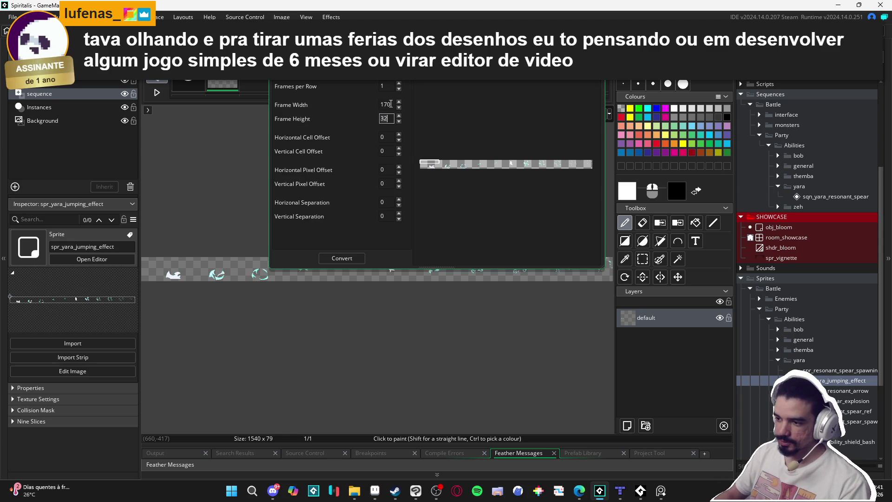
pyautogui.write('99')
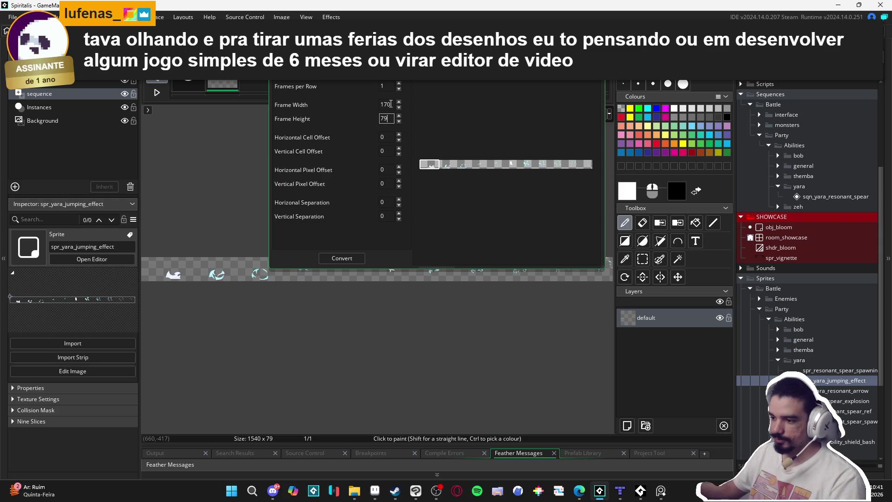
pyautogui.click(400, 76)
pyautogui.click(401, 86)
pyautogui.click(400, 85)
pyautogui.click(400, 86)
pyautogui.click(400, 86)
pyautogui.click(400, 86)
pyautogui.click(401, 86)
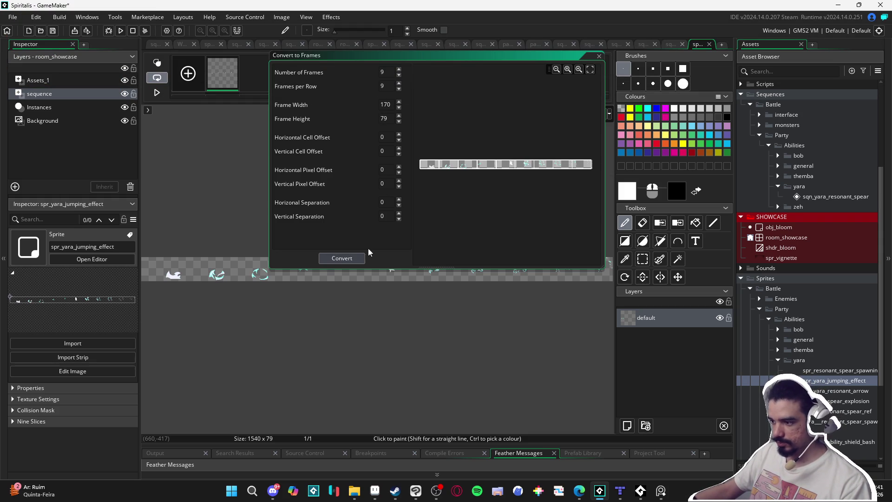
pyautogui.scroll(4, 508, 190)
pyautogui.scroll(-4, 507, 198)
pyautogui.scroll(3, 493, 212)
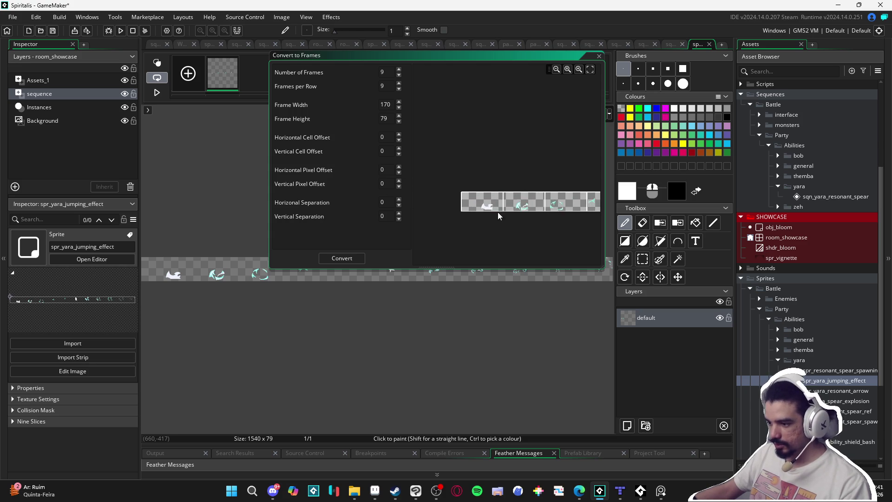
# - Correct the frame width to 140 after checking Aseprite, then convert into 11 frames
pyautogui.click(385, 498)
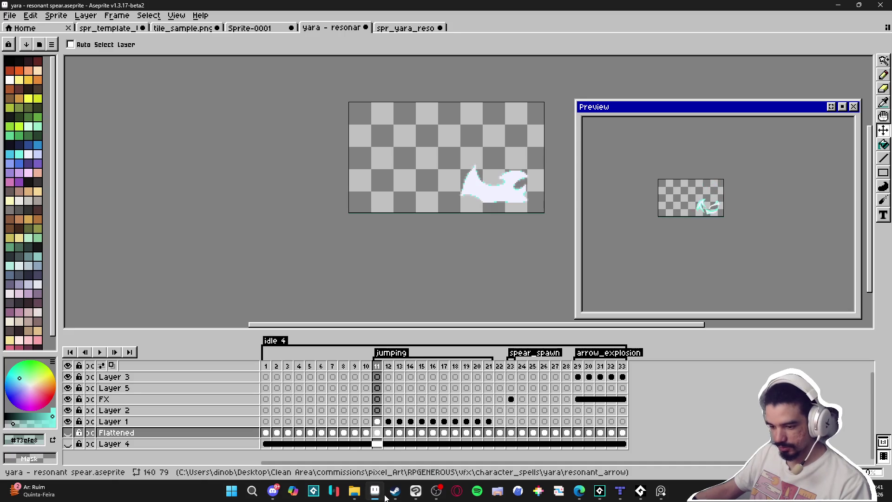
pyautogui.click(385, 498)
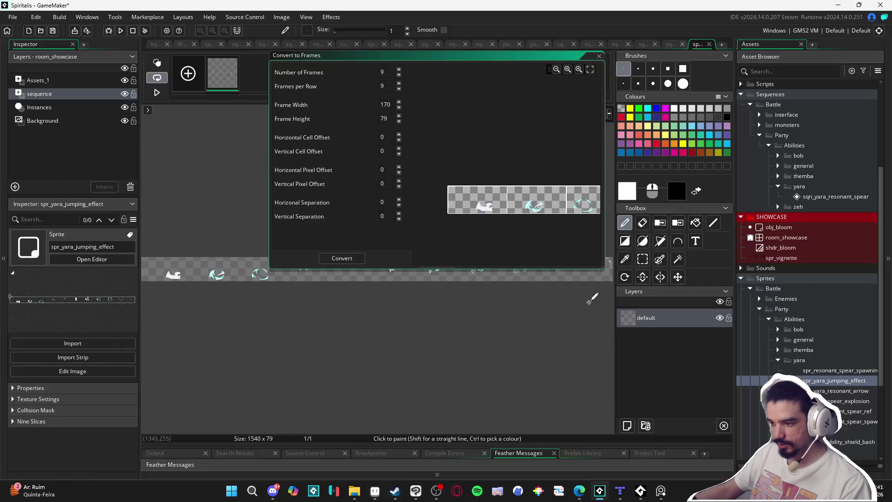
pyautogui.press('BackSpace')
pyautogui.press('BackSpace')
pyautogui.write('40')
pyautogui.scroll(-5, 535, 228)
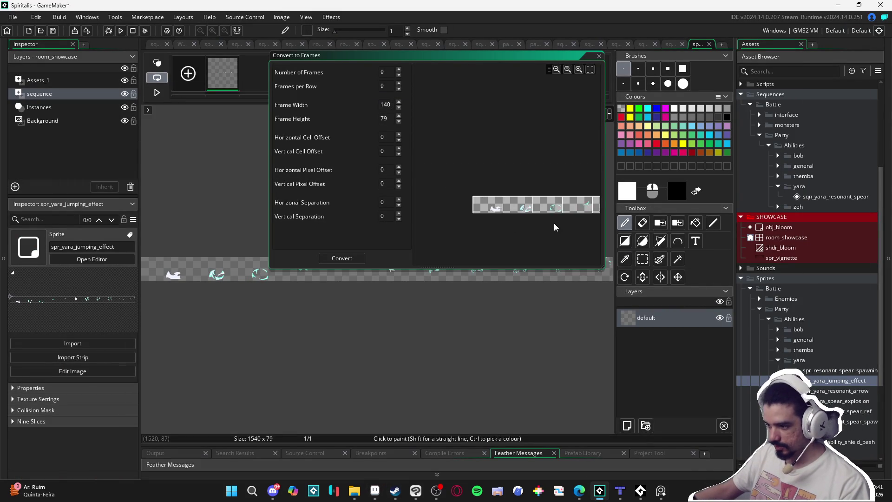
pyautogui.scroll(-1, 509, 227)
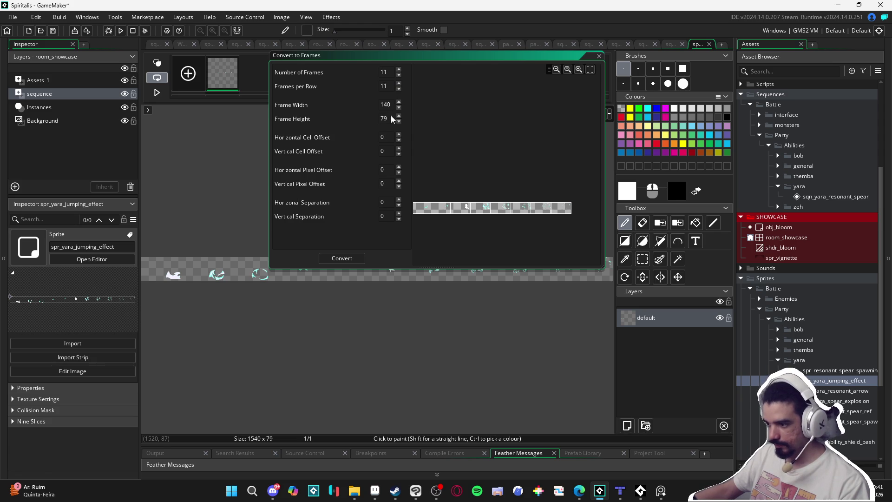
pyautogui.click(342, 258)
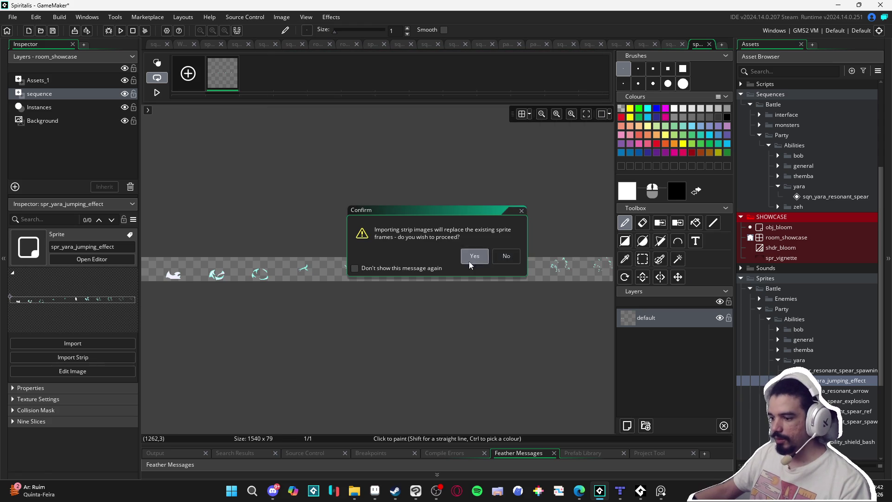
# - Confirm replacing the frames, then Auto Trim All Frames down to 64×76
pyautogui.click(474, 256)
pyautogui.click(825, 382)
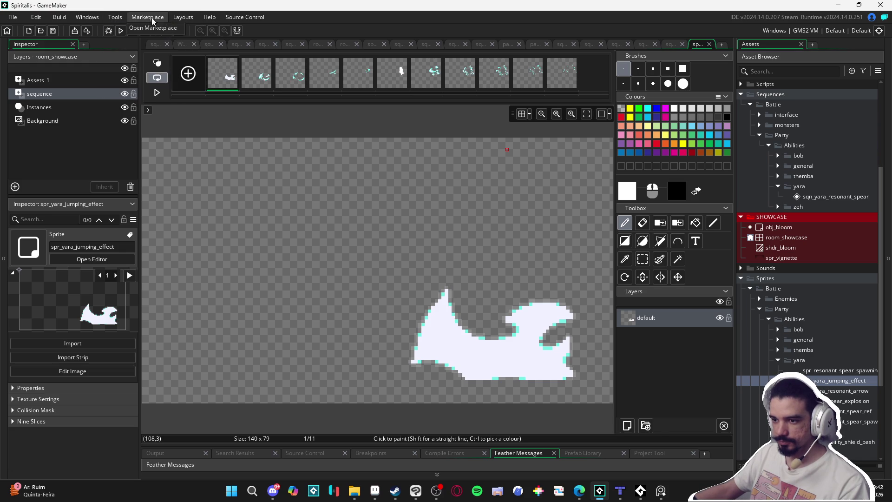
pyautogui.moveTo(183, 17)
pyautogui.moveTo(245, 17)
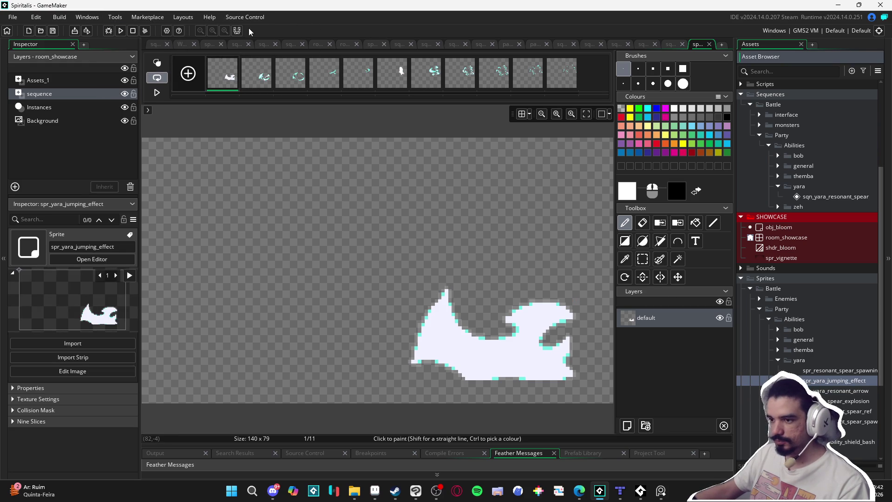
pyautogui.click(215, 82)
pyautogui.click(279, 21)
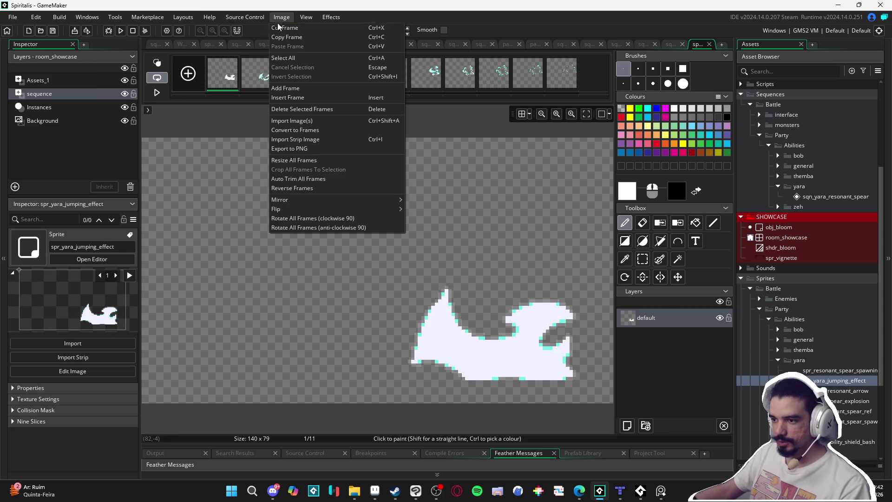
pyautogui.click(355, 183)
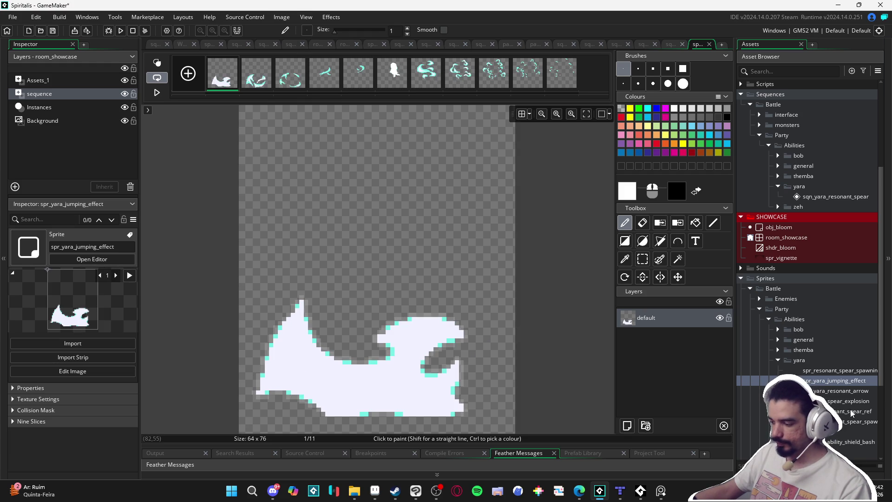
pyautogui.doubleClick(836, 380)
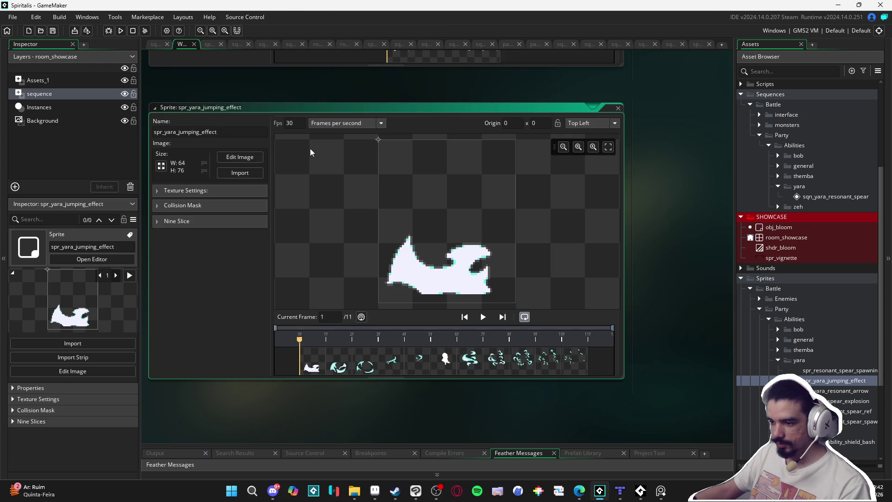
# - Preview the jumping effect animation and set its playback speed to 15 fps
pyautogui.click(483, 316)
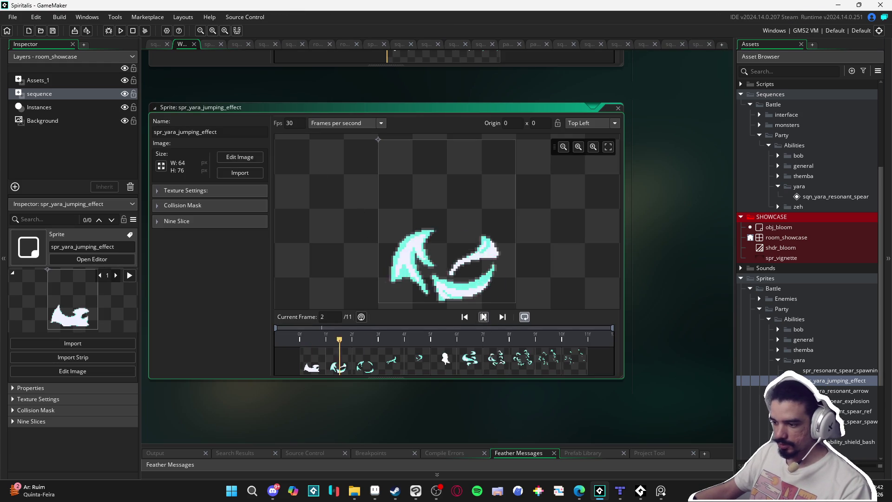
pyautogui.doubleClick(305, 126)
pyautogui.write('20')
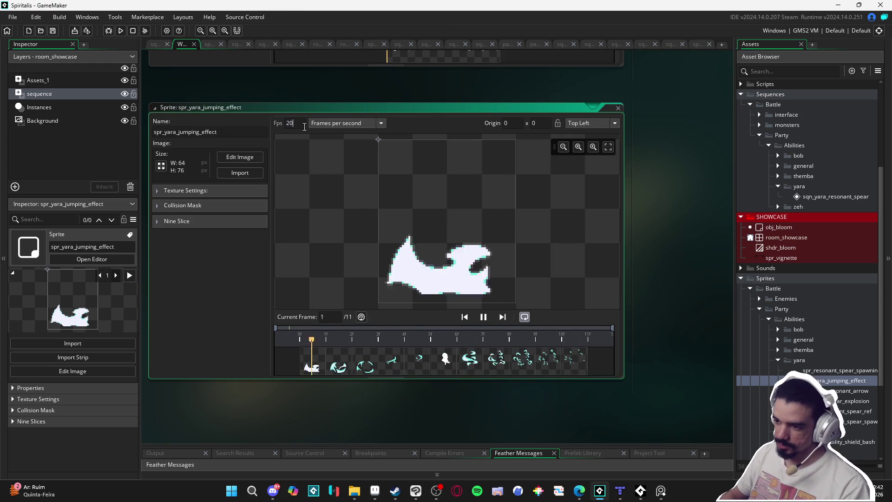
pyautogui.press('BackSpace')
pyautogui.press('BackSpace')
pyautogui.write('15')
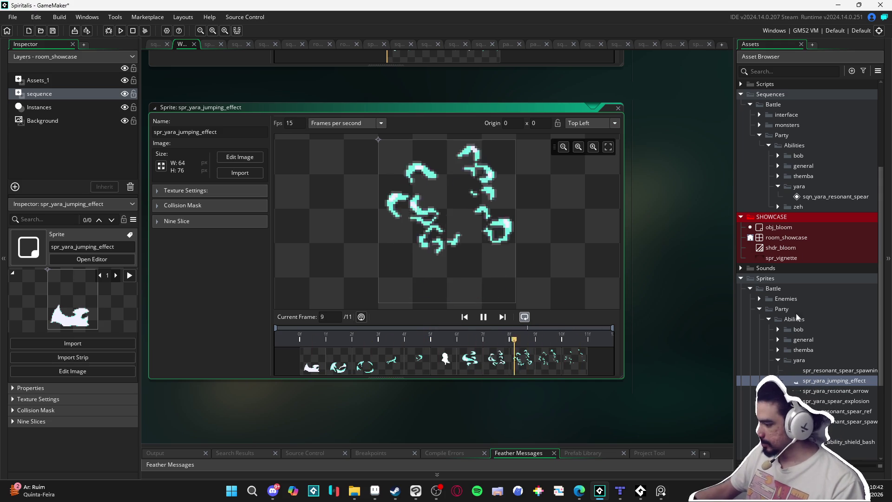
# - Glance at the resonant spear sprite, then open the jumping effect's frames for editing
pyautogui.doubleClick(832, 411)
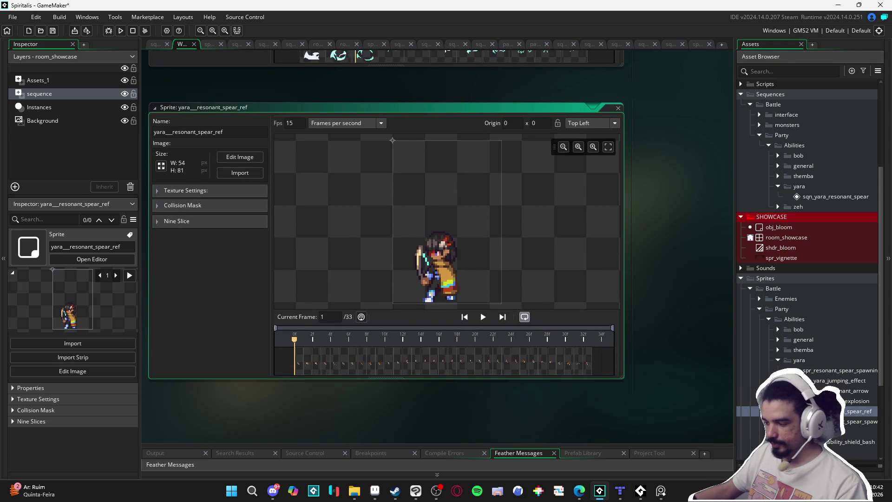
pyautogui.doubleClick(827, 381)
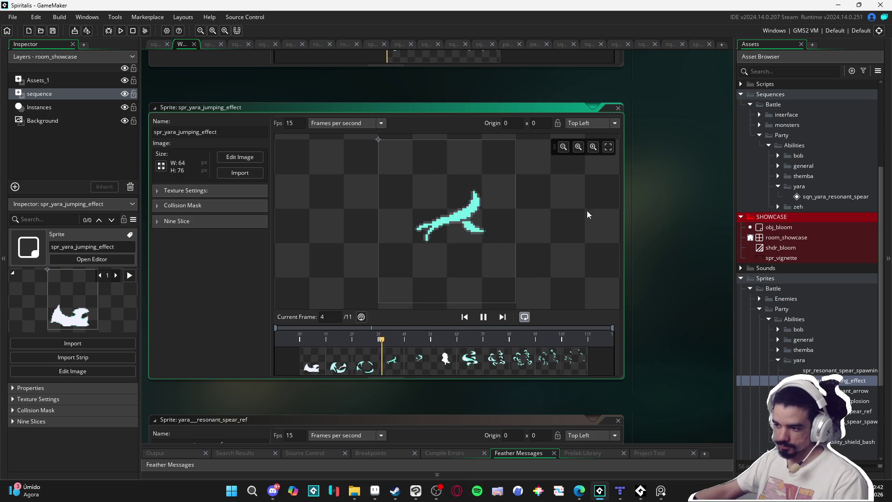
pyautogui.click(209, 44)
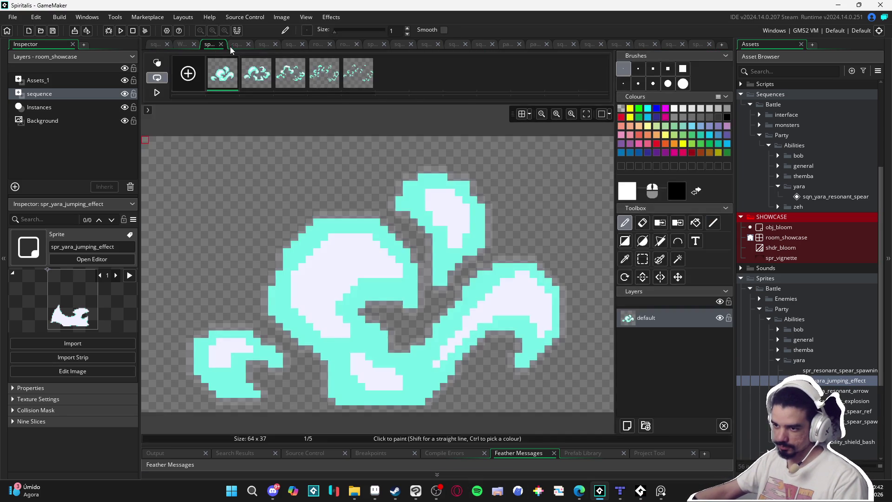
# - Compare the sqn_themba_earthquake, sqn_nirvana_start_1 and other open ability sequences for reference
pyautogui.click(237, 45)
pyautogui.click(263, 45)
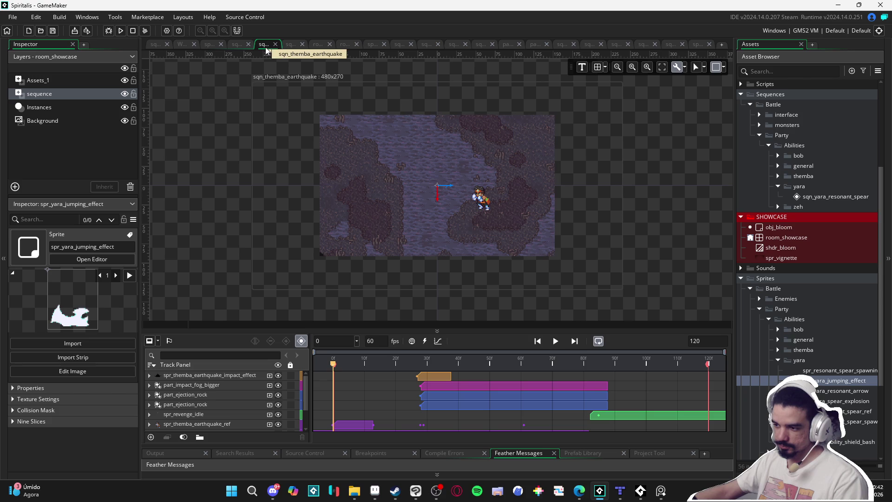
pyautogui.click(673, 44)
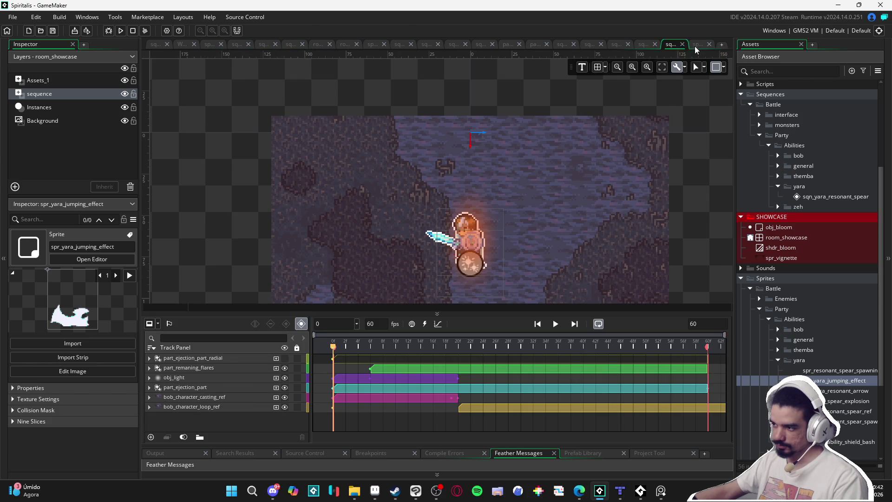
pyautogui.click(695, 45)
pyautogui.click(642, 43)
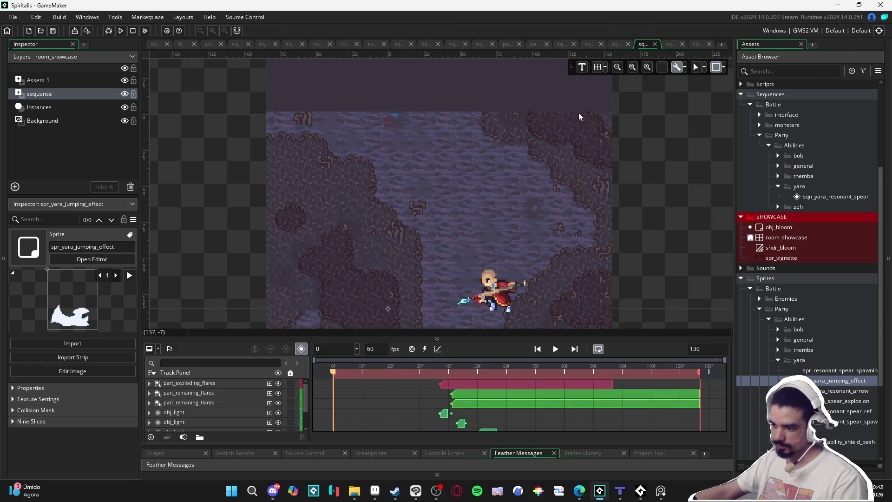
pyautogui.click(589, 44)
pyautogui.click(564, 47)
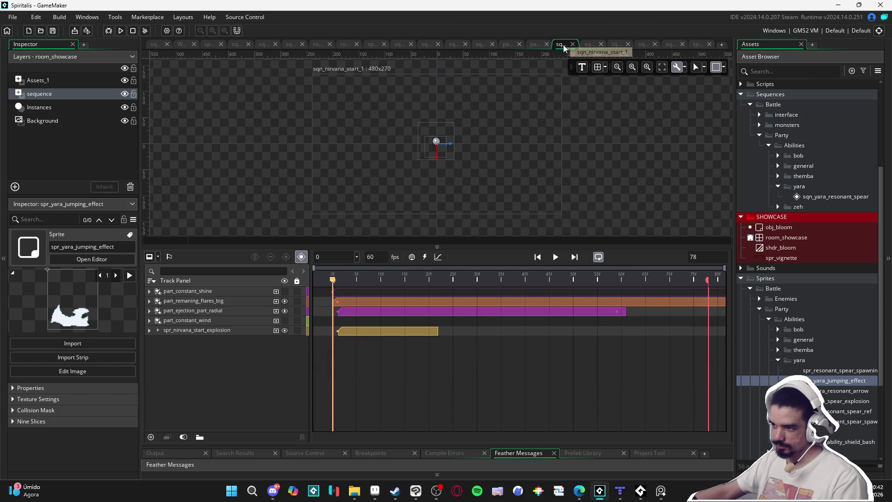
# - Inspect the two open particle emitter setups, then reopen sqn_yara_resonant_spear from the Asset Browser
pyautogui.click(508, 46)
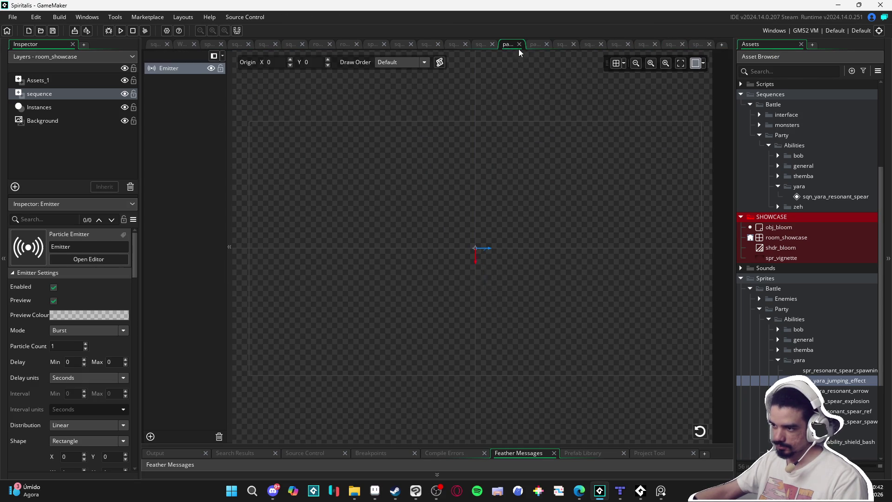
pyautogui.click(535, 45)
pyautogui.click(508, 46)
pyautogui.click(454, 44)
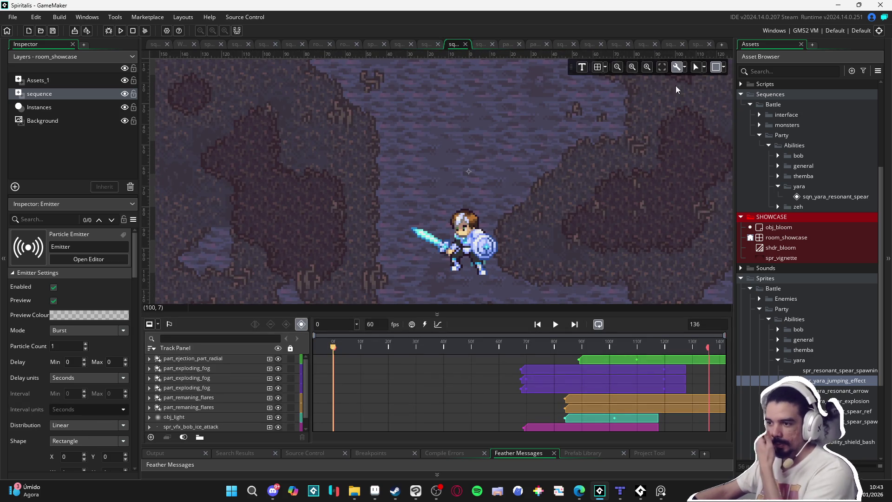
pyautogui.scroll(3, 799, 344)
pyautogui.doubleClick(827, 271)
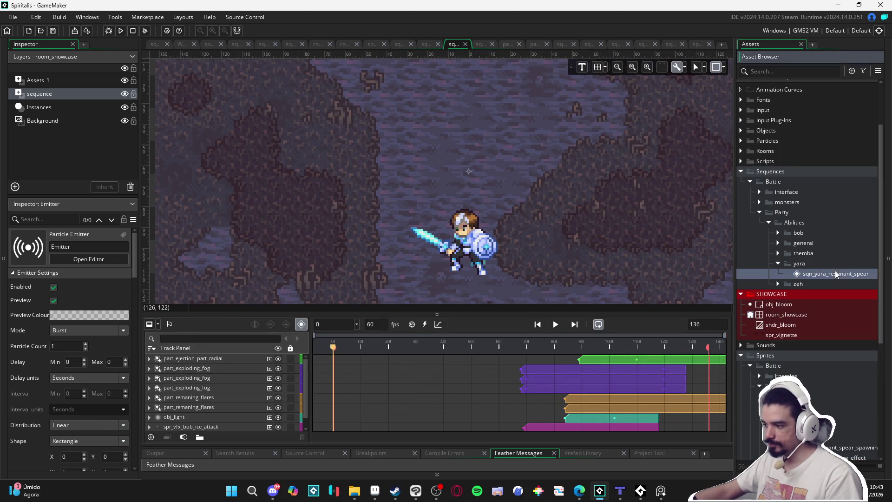
# - Move the sqn_yara_resonant_spear playhead to frame 40 and drag spr_yara_jumping_effect toward the canvas
pyautogui.scroll(1, 560, 248)
pyautogui.moveTo(412, 353)
pyautogui.mouseDown()
pyautogui.moveTo(441, 343)
pyautogui.moveTo(411, 342)
pyautogui.moveTo(427, 348)
pyautogui.mouseUp()
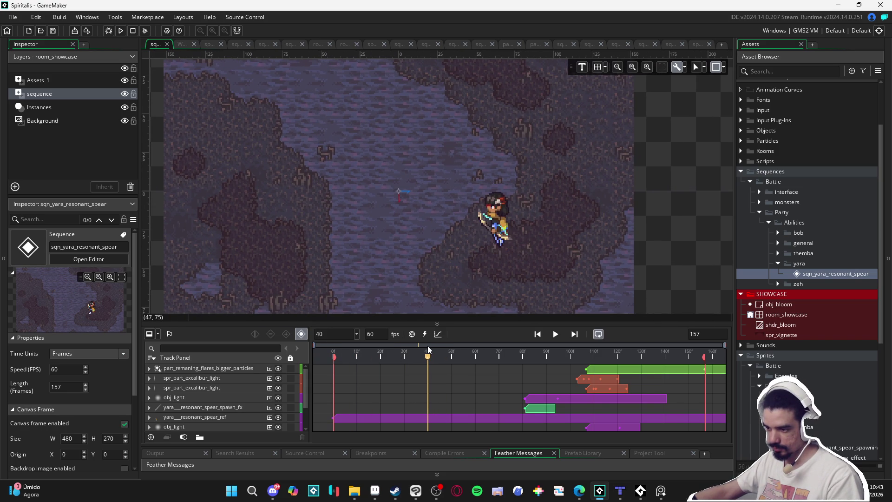
pyautogui.scroll(-2, 858, 442)
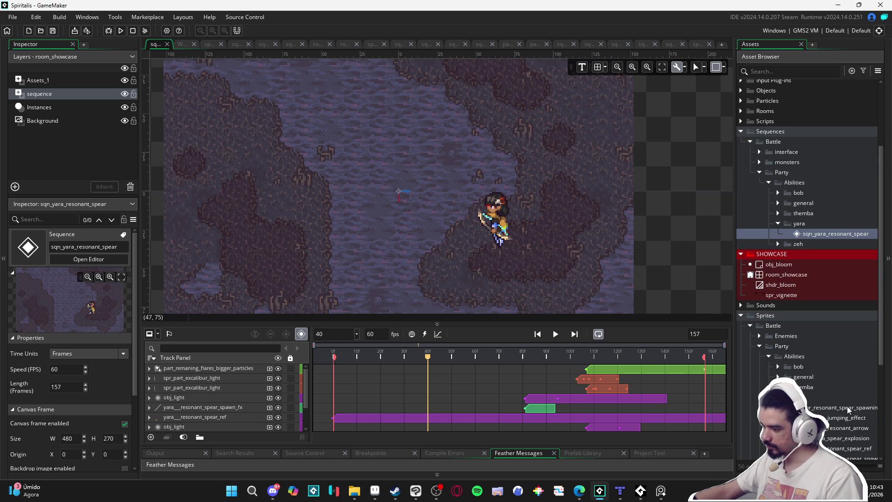
pyautogui.scroll(-2, 847, 409)
pyautogui.moveTo(843, 380)
pyautogui.mouseDown()
pyautogui.moveTo(821, 361)
pyautogui.moveTo(464, 205)
pyautogui.moveTo(464, 261)
pyautogui.mouseUp()
# - Place spr_yara_jumping_effect at frame 40 and nudge it to 31.589, -31.032 under Yara
pyautogui.moveTo(524, 292); pyautogui.dragTo(524, 217)
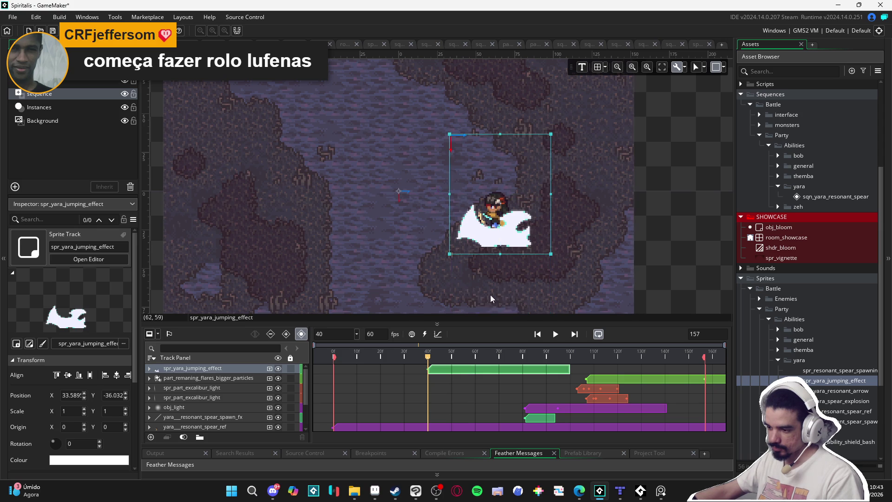
pyautogui.moveTo(428, 360); pyautogui.dragTo(480, 360)
pyautogui.moveTo(517, 204); pyautogui.dragTo(514, 197)
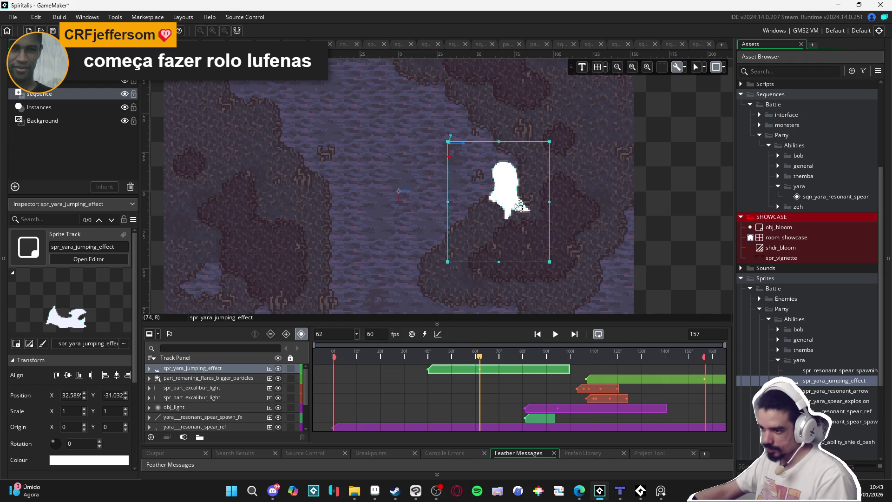
pyautogui.scroll(3, 516, 214)
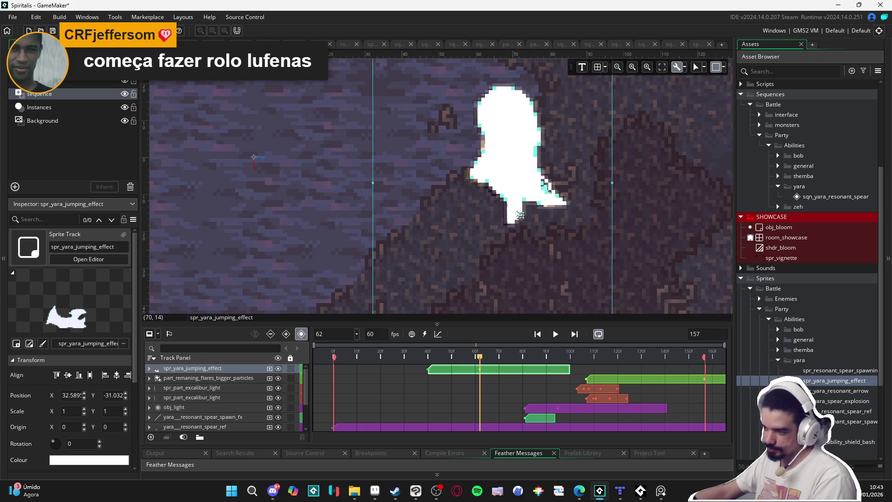
pyautogui.press('Left')
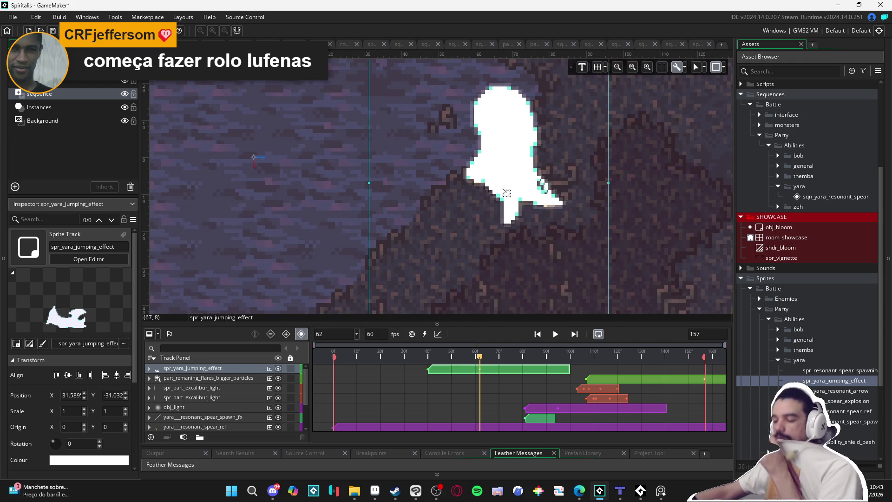
# - Trim the jumping effect clip to end at frame 94 and play the sequence
pyautogui.moveTo(481, 357); pyautogui.dragTo(556, 357)
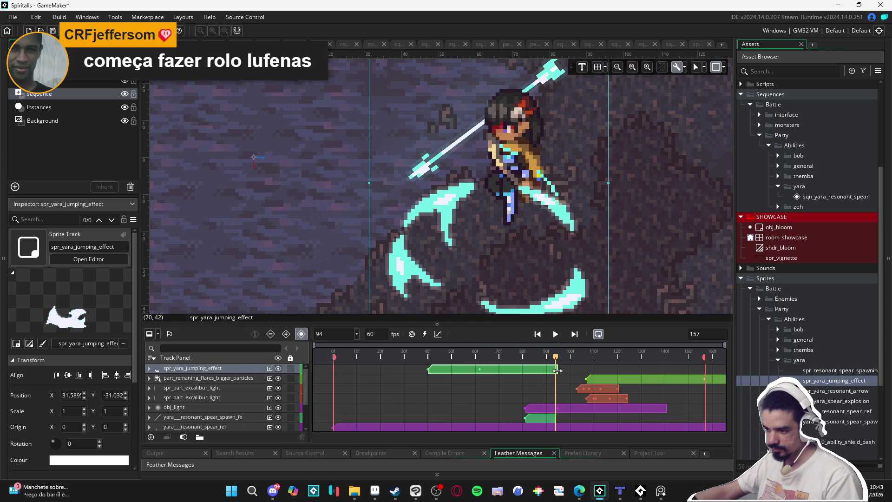
pyautogui.moveTo(554, 372); pyautogui.dragTo(555, 373)
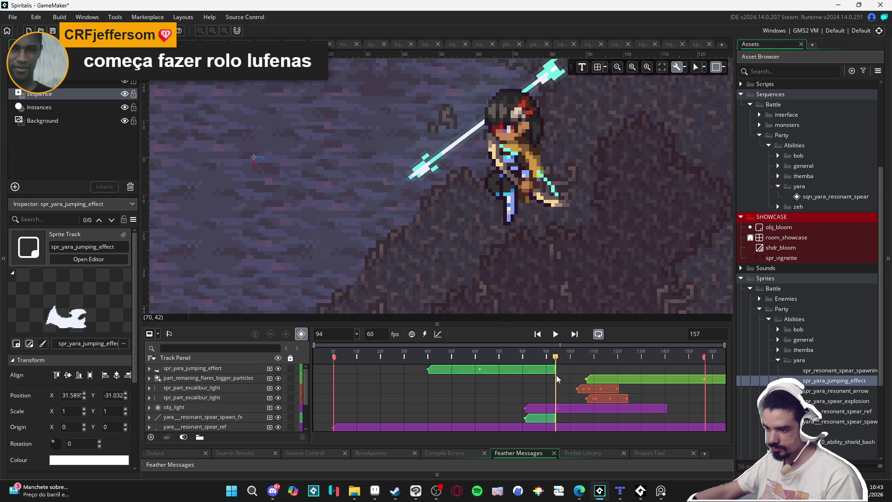
pyautogui.scroll(-1, 548, 409)
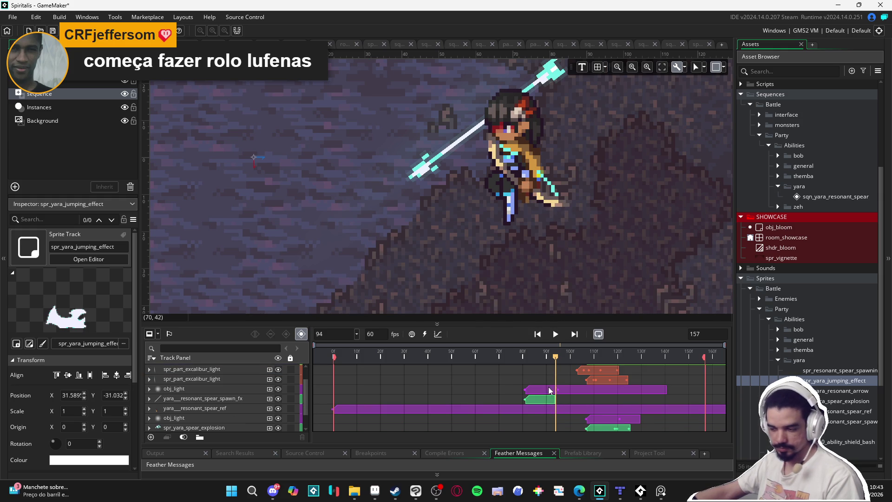
pyautogui.scroll(-2, 536, 258)
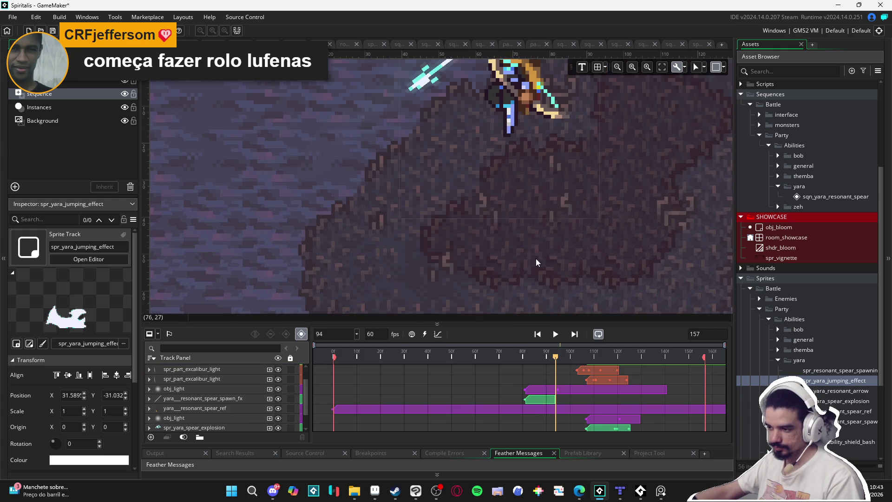
pyautogui.scroll(-2, 536, 259)
pyautogui.press('space')
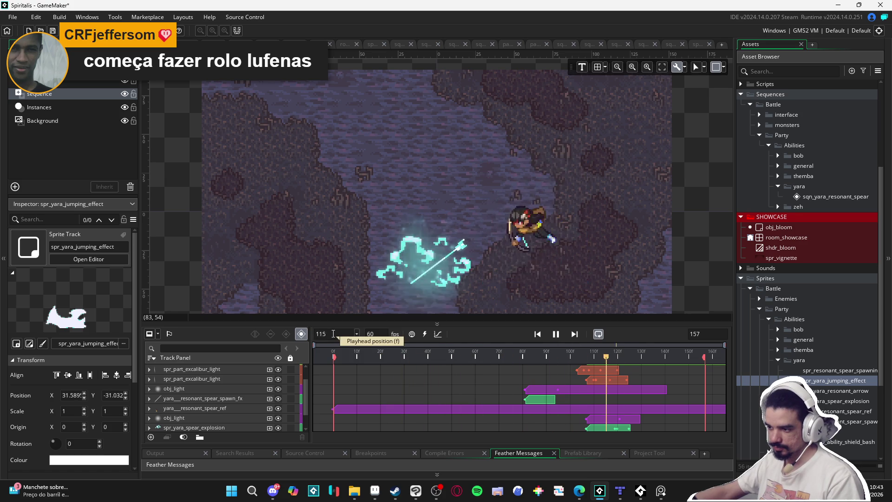
# - Scrub to frame 82, where the spear spawns, and expand the jumping effect's Position track
pyautogui.click(439, 352)
pyautogui.moveTo(455, 351)
pyautogui.mouseDown()
pyautogui.moveTo(541, 358)
pyautogui.moveTo(493, 354)
pyautogui.moveTo(529, 361)
pyautogui.mouseUp()
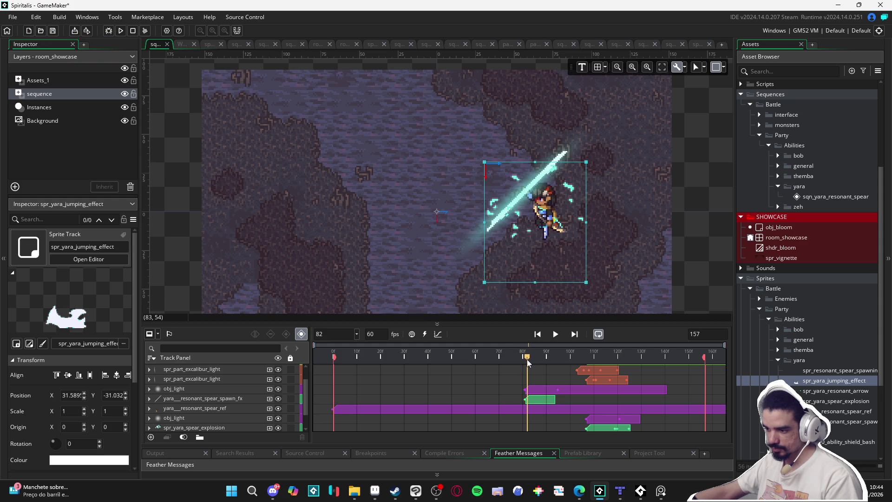
pyautogui.scroll(1, 543, 404)
pyautogui.scroll(-2, 545, 411)
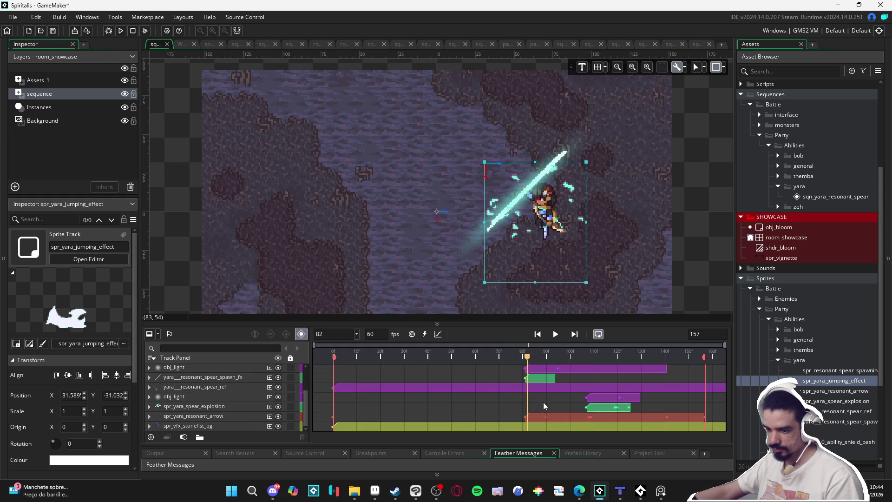
pyautogui.scroll(3, 550, 387)
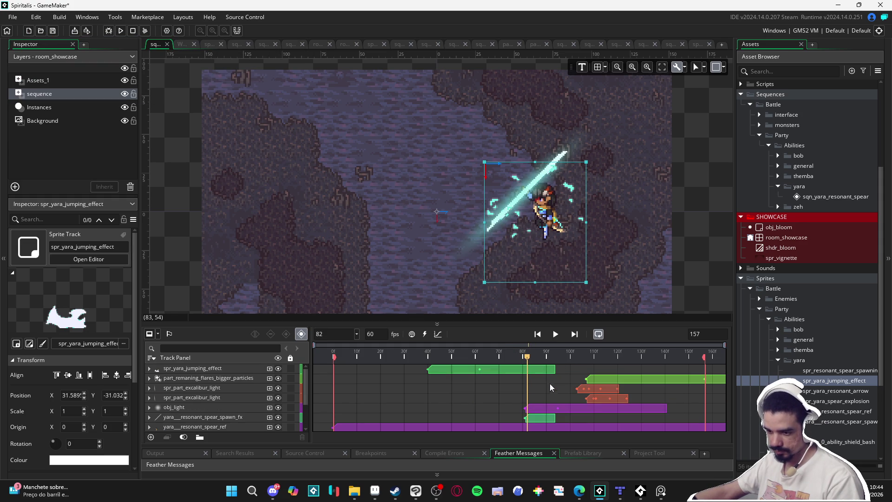
pyautogui.click(545, 369)
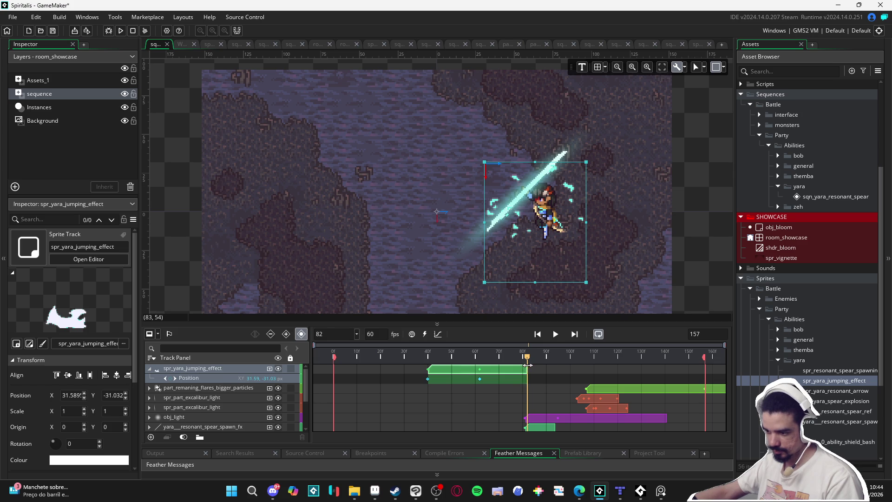
# - Play the sequence from the start, scrub back to frame 97, and select the spear spawn track and sprite
pyautogui.click(349, 346)
pyautogui.press('space')
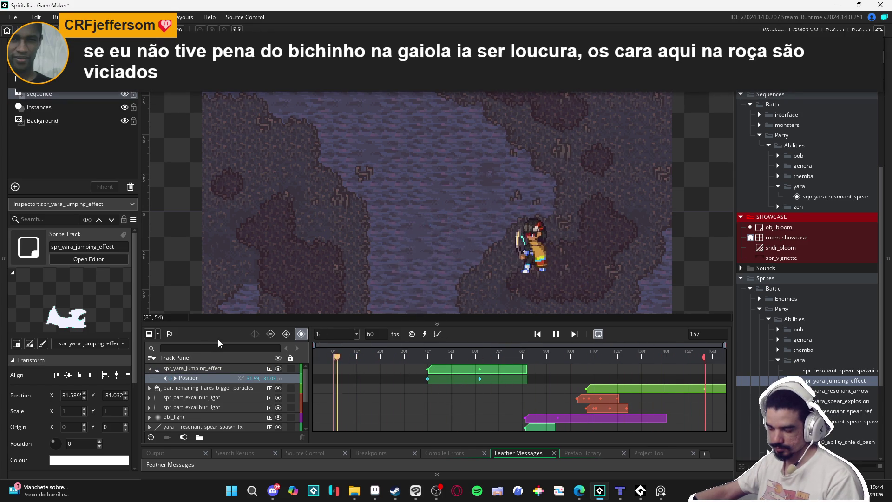
pyautogui.press('space')
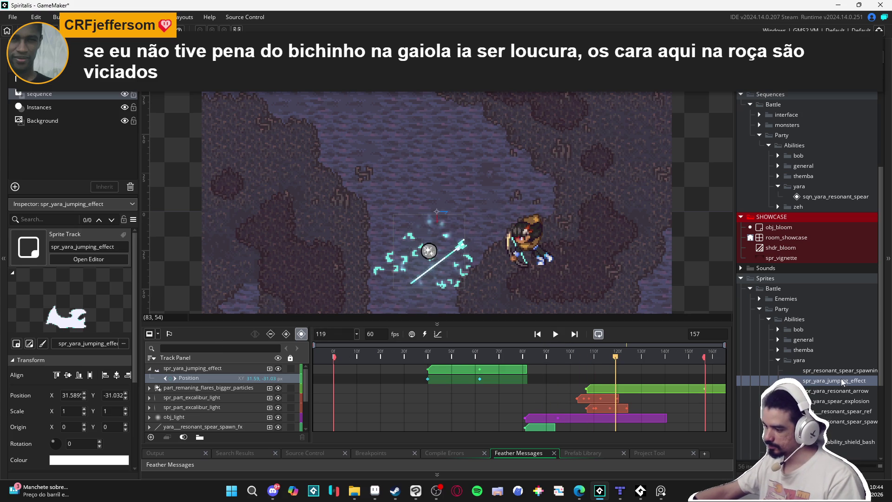
pyautogui.moveTo(611, 358)
pyautogui.mouseDown()
pyautogui.moveTo(508, 358)
pyautogui.moveTo(525, 358)
pyautogui.mouseUp()
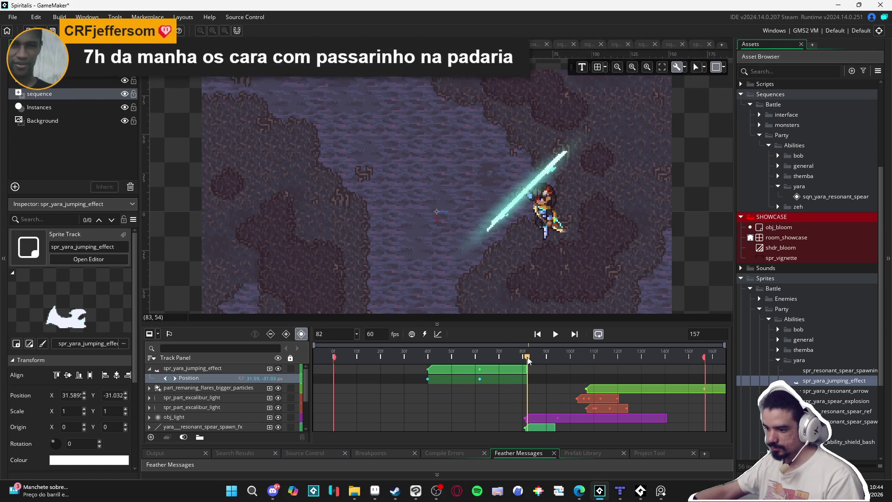
pyautogui.click(564, 157)
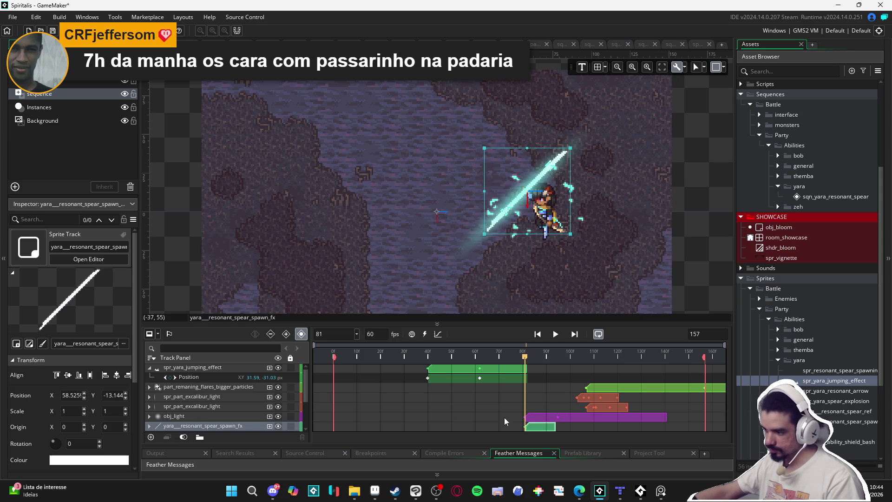
pyautogui.click(852, 370)
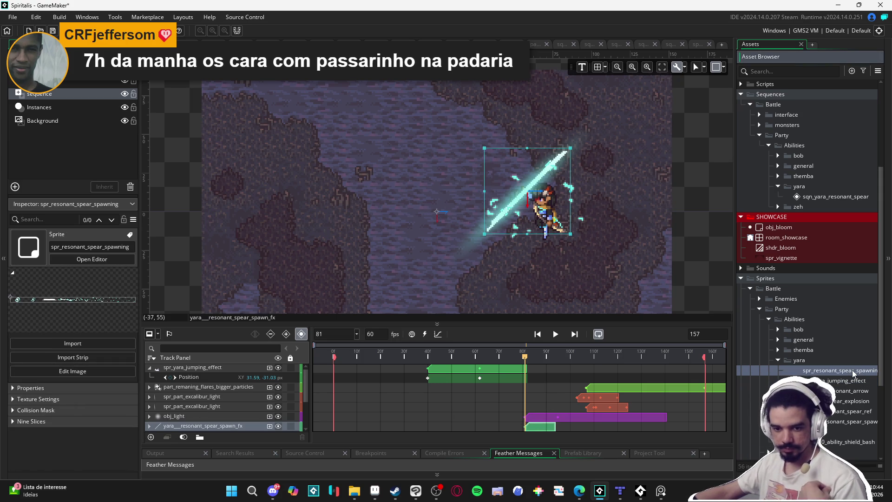
# - Open spr_resonant_spear_spawning in GameMaker, then switch to the resonant spear artwork in Aseprite
pyautogui.doubleClick(852, 370)
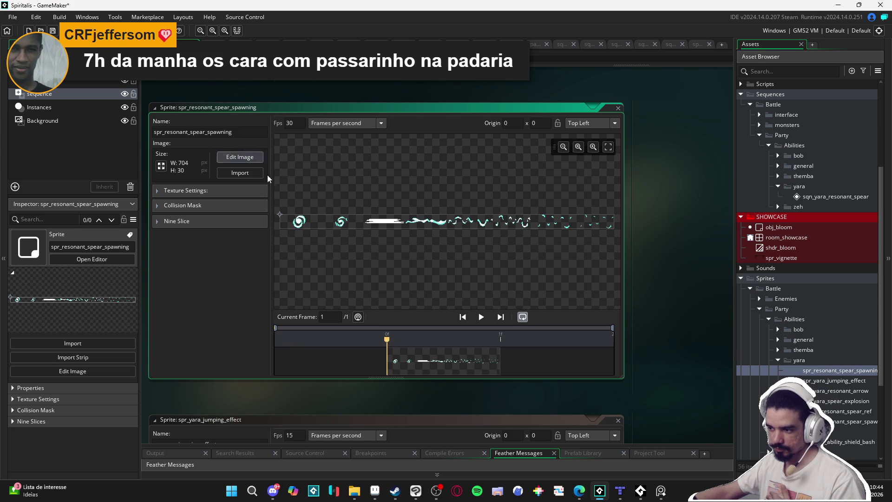
pyautogui.click(375, 490)
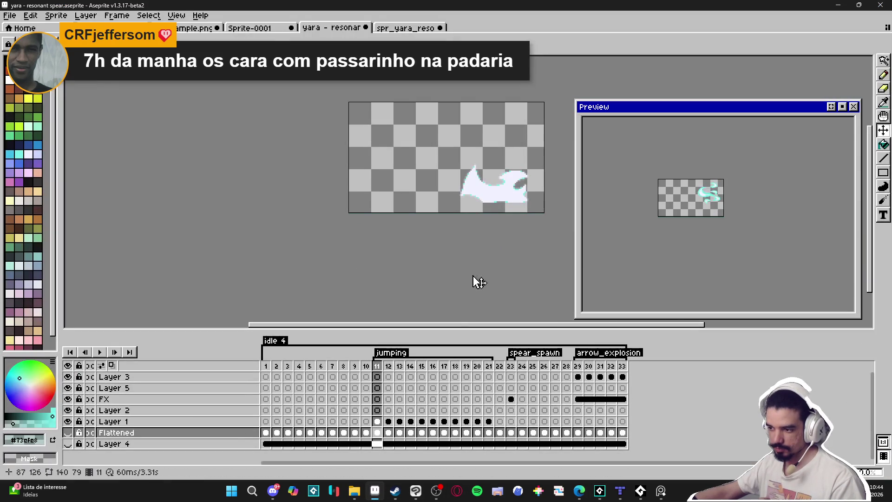
# - In the spr_yara_resonant_arrow file, hide Layer 1 and Layer 3 to leave only the arrow
pyautogui.click(408, 26)
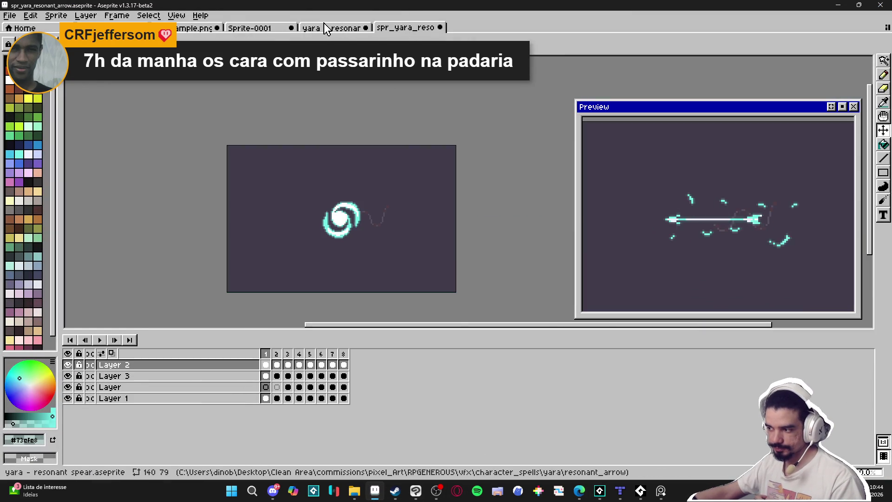
pyautogui.click(323, 23)
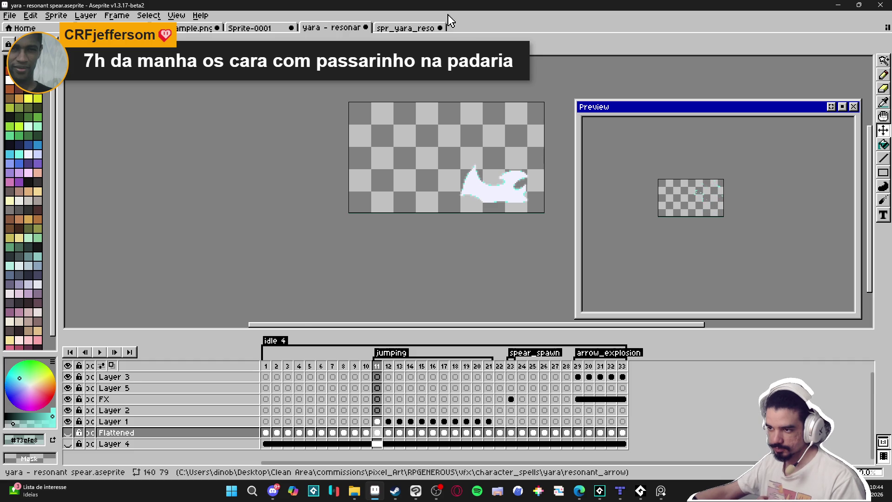
pyautogui.click(411, 27)
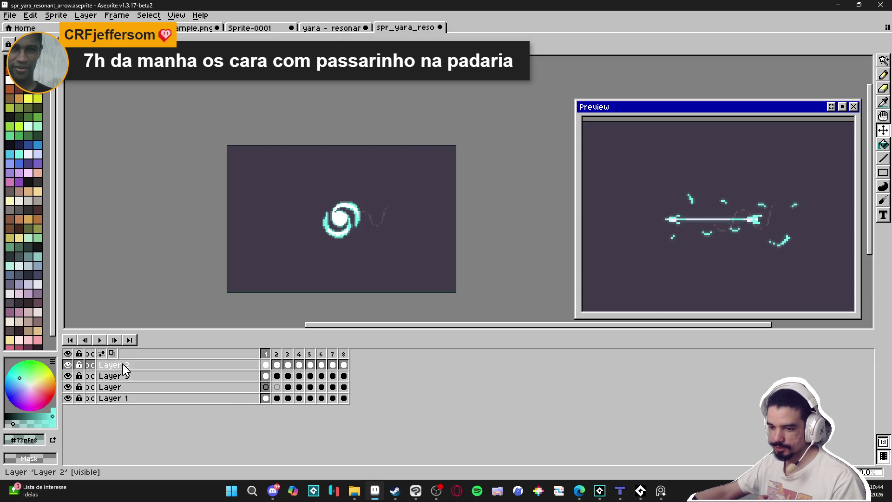
pyautogui.click(68, 398)
pyautogui.click(68, 376)
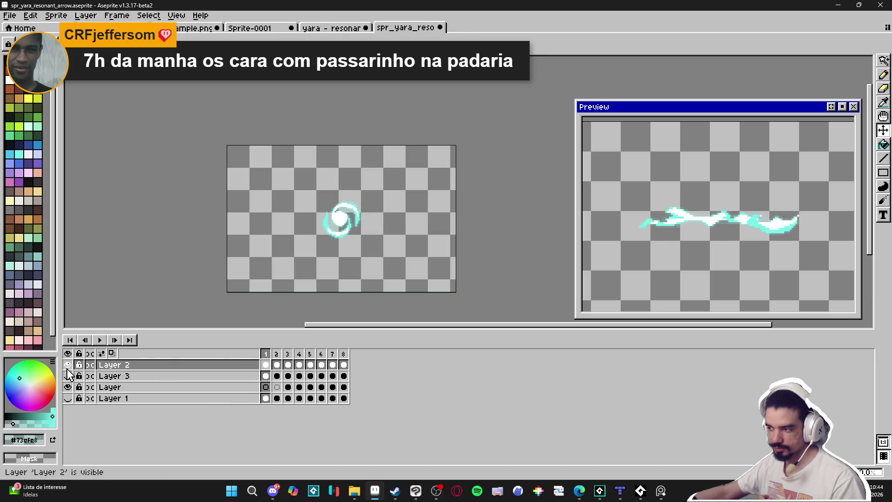
# - Trim the arrow sprite to its content, 88×30, with Sprite > Trim
pyautogui.scroll(-1, 647, 250)
pyautogui.scroll(-1, 330, 211)
pyautogui.click(47, 16)
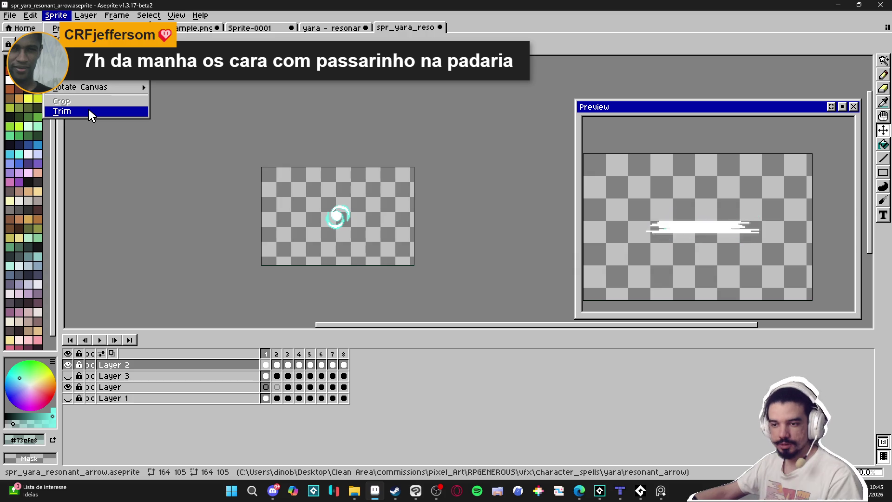
pyautogui.click(89, 111)
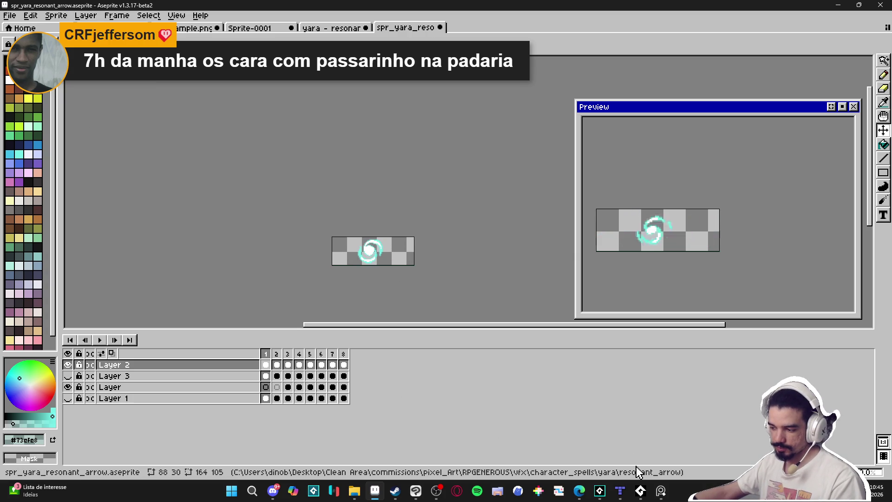
pyautogui.click(601, 494)
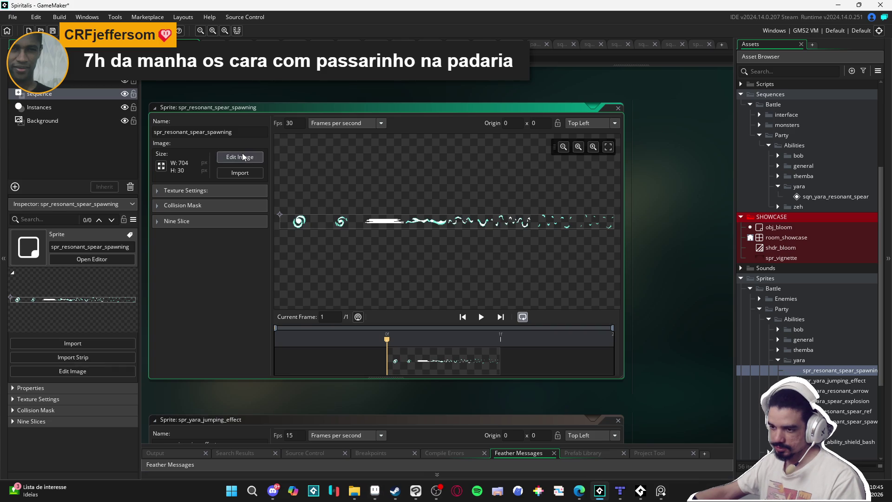
# - Open Image > Convert to Frames for spr_resonant_spear_spawning and check the trimmed size in Aseprite
pyautogui.click(246, 156)
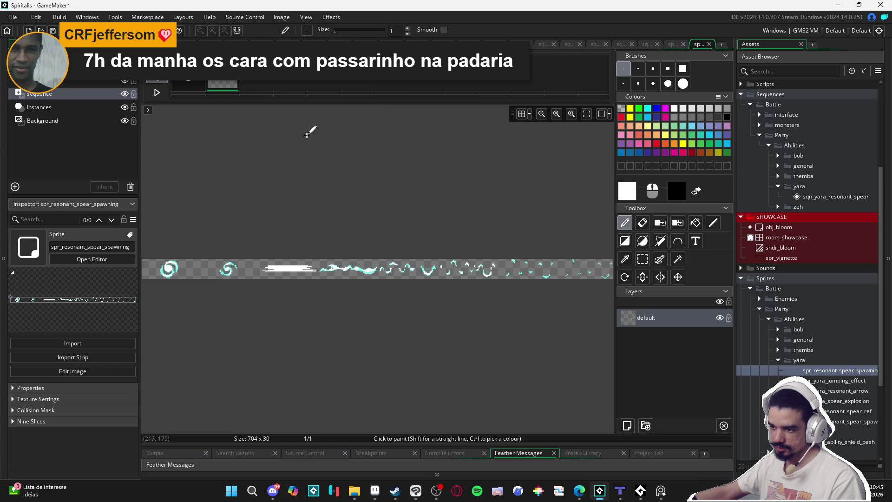
pyautogui.click(281, 17)
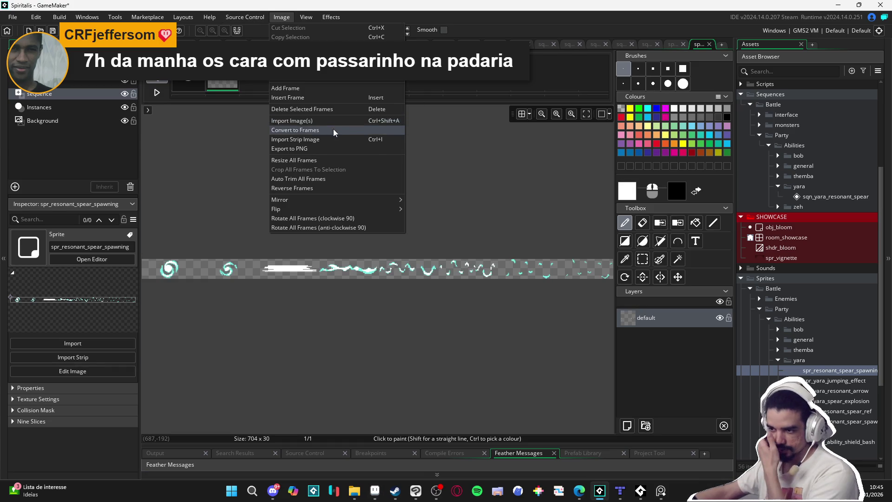
pyautogui.click(333, 130)
pyautogui.press('BackSpace')
pyautogui.press('BackSpace')
pyautogui.write('64')
pyautogui.press('Tab')
pyautogui.write('105')
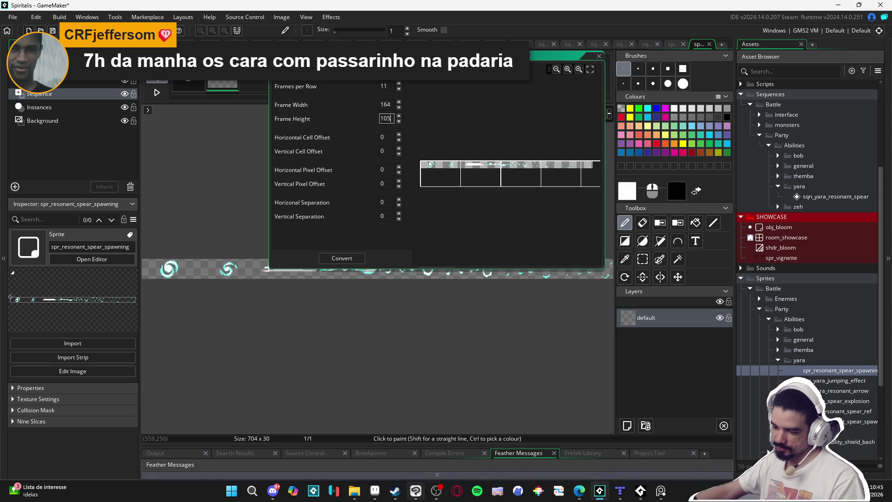
pyautogui.click(374, 491)
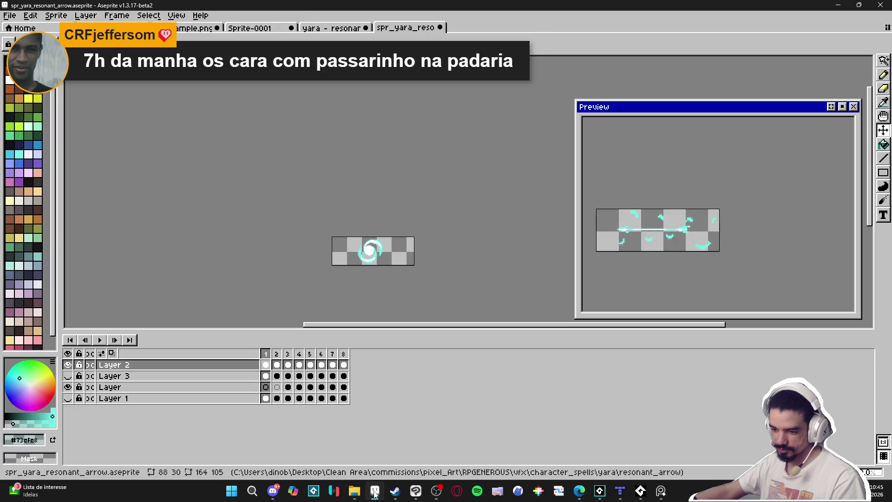
pyautogui.click(374, 492)
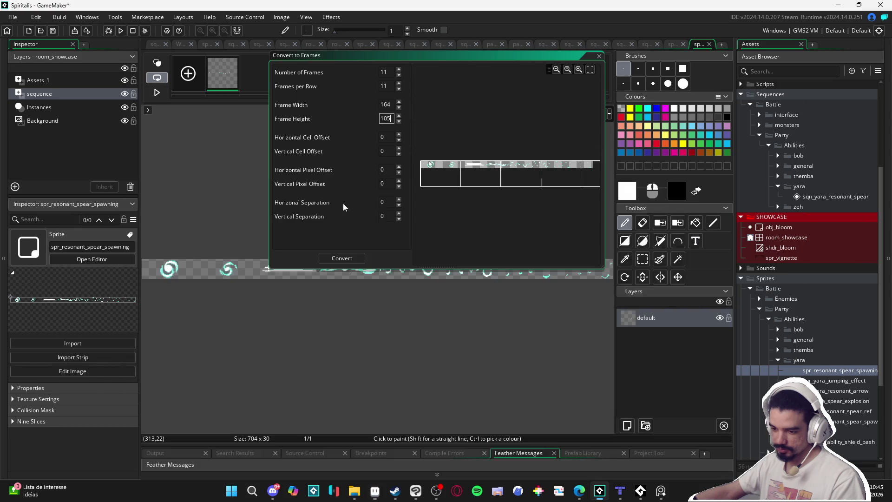
# - Cut the strip into 88×30 frames, then open sqn_yara_resonant_spear
pyautogui.doubleClick(392, 105)
pyautogui.write('88')
pyautogui.press('Tab')
pyautogui.write('30')
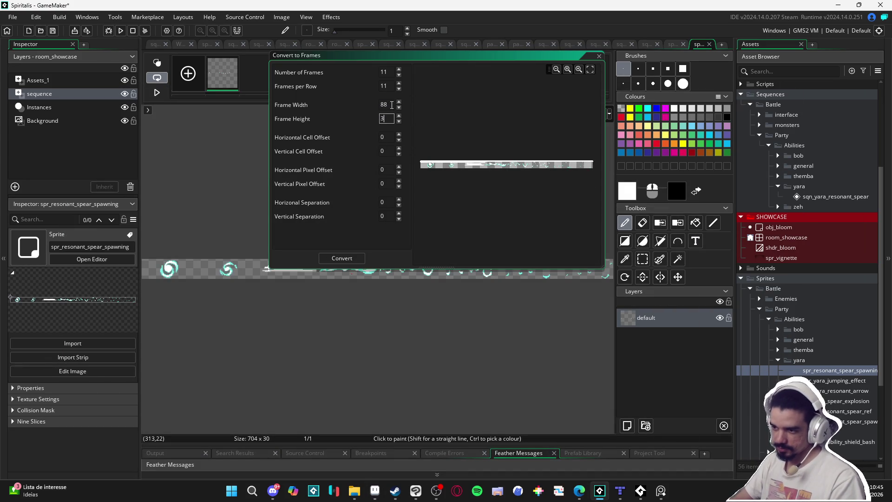
pyautogui.doubleClick(835, 196)
pyautogui.scroll(-2, 838, 344)
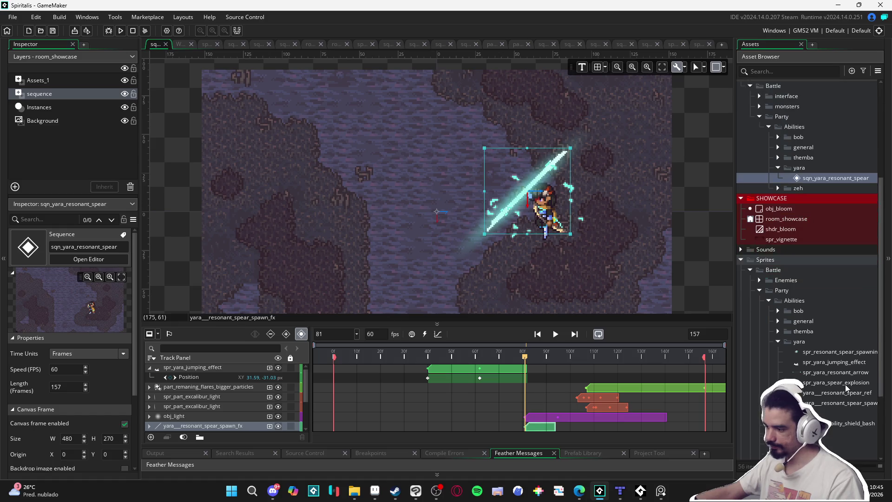
# - Drag spr_resonant_spear_spawning onto the sequence canvas at frame 81 and preview a later frame
pyautogui.click(823, 334)
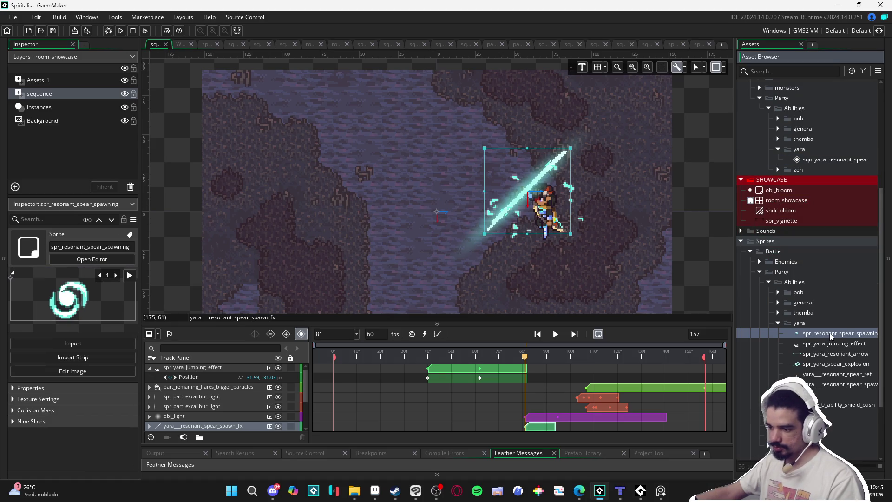
pyautogui.moveTo(840, 335)
pyautogui.mouseDown()
pyautogui.moveTo(531, 192)
pyautogui.moveTo(604, 222)
pyautogui.moveTo(546, 200)
pyautogui.mouseUp()
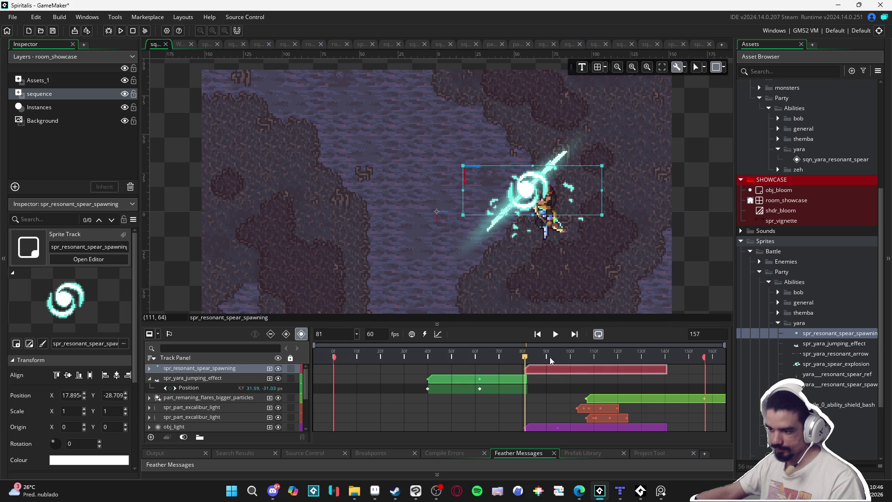
pyautogui.moveTo(525, 359)
pyautogui.mouseDown()
pyautogui.moveTo(584, 357)
pyautogui.moveTo(520, 357)
pyautogui.moveTo(531, 325)
pyautogui.moveTo(572, 320)
pyautogui.moveTo(498, 308)
pyautogui.moveTo(512, 285)
pyautogui.moveTo(526, 288)
pyautogui.mouseUp()
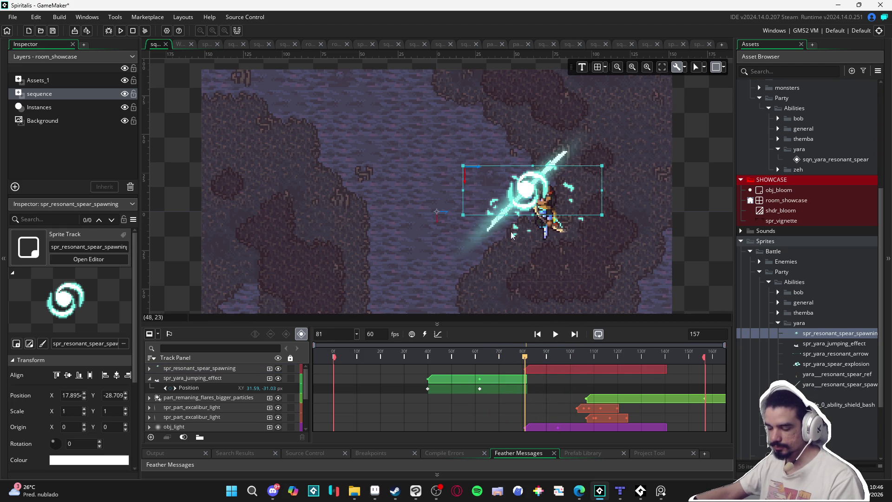
# - Hide the yara__resonant_spear_spawn_fx track
pyautogui.click(492, 228)
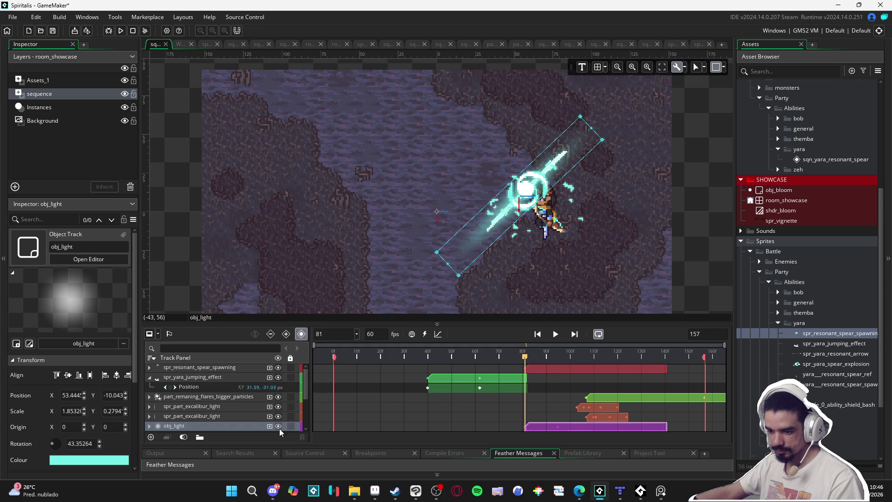
pyautogui.scroll(-1, 254, 418)
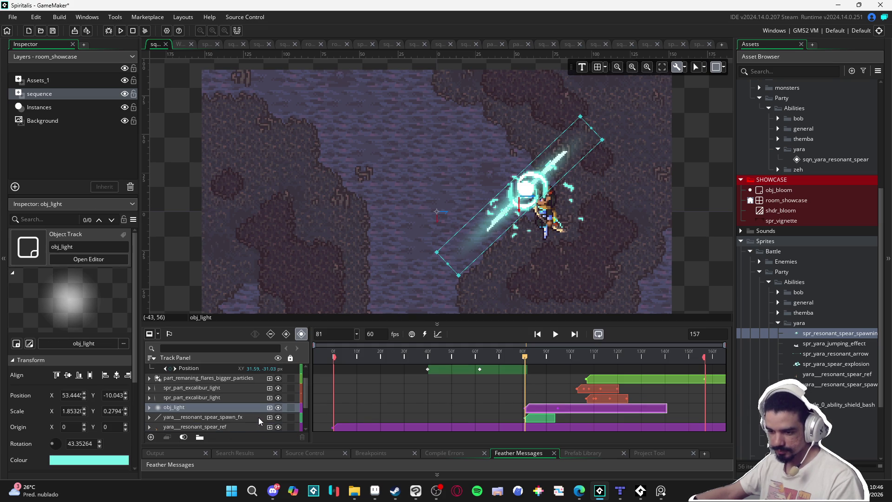
pyautogui.click(279, 417)
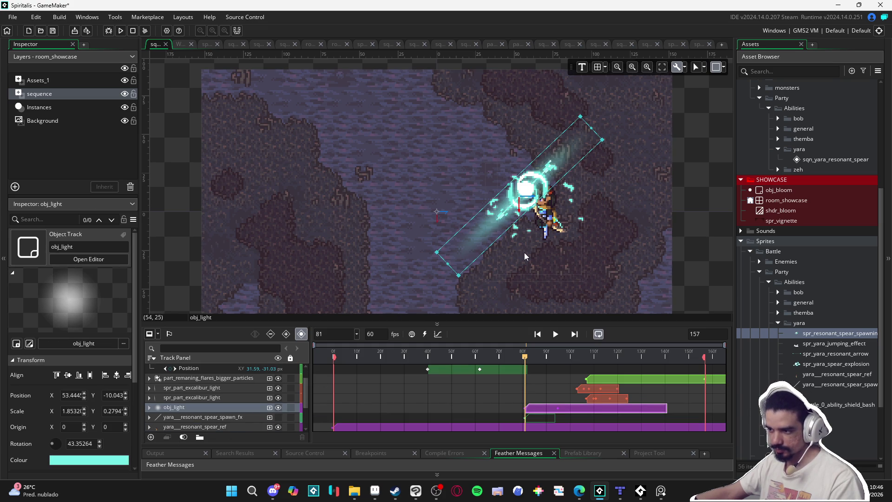
pyautogui.scroll(1, 528, 383)
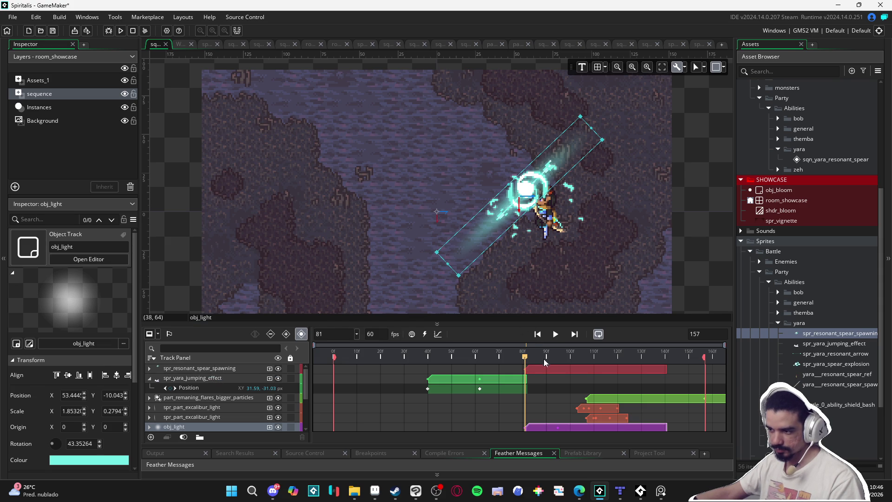
# - Add an Image Speed property to yara__resonant_spear_ref, keyed at frame 81 with value 0
pyautogui.click(557, 226)
pyautogui.scroll(-3, 638, 273)
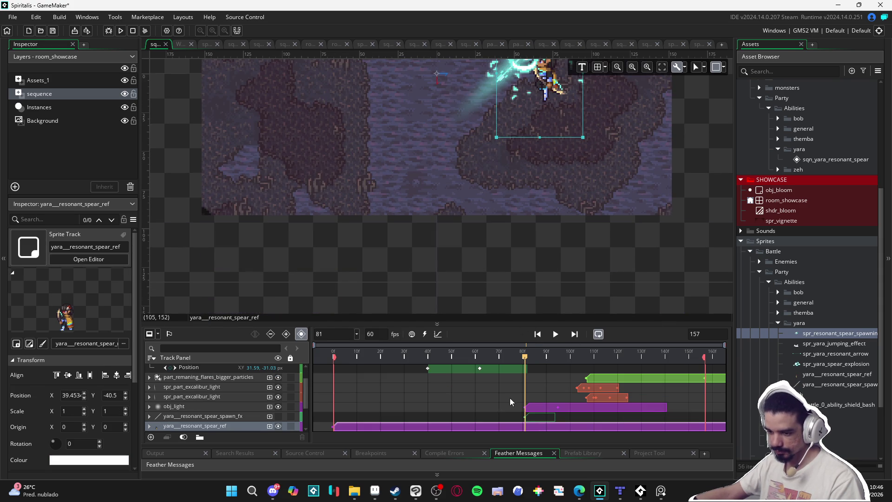
pyautogui.scroll(-2, 509, 398)
pyautogui.click(149, 389)
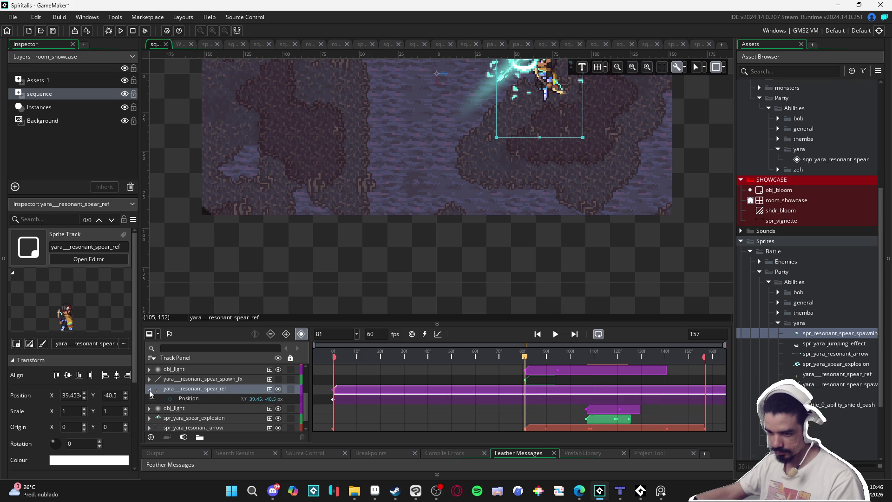
pyautogui.click(269, 389)
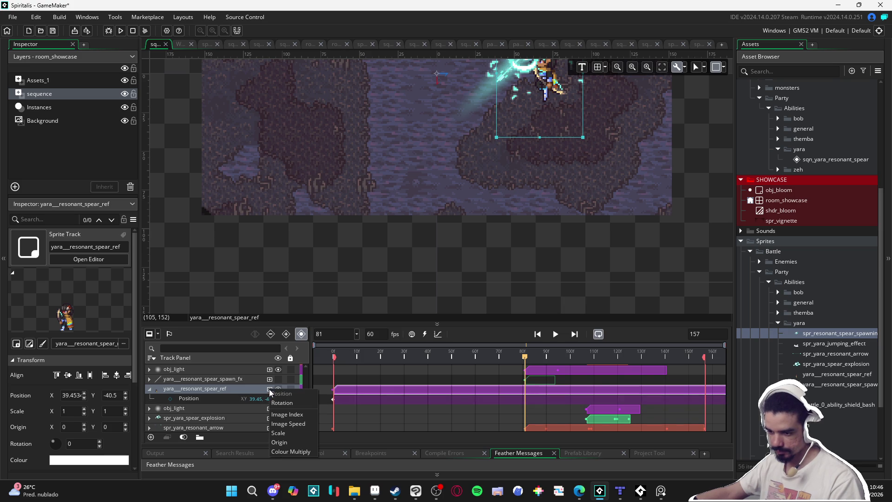
pyautogui.click(290, 424)
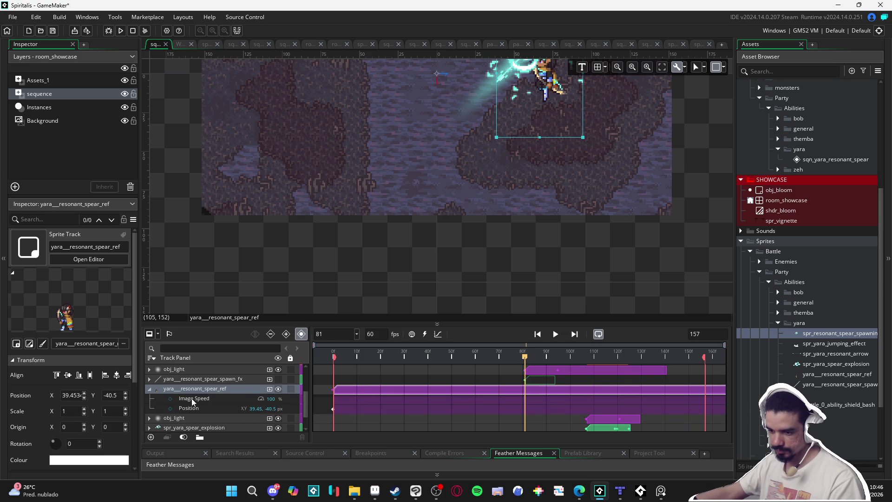
pyautogui.click(170, 398)
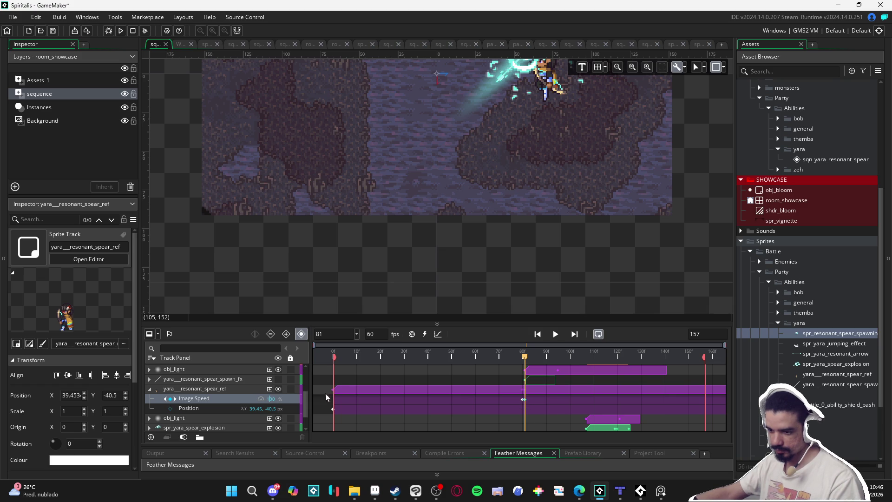
pyautogui.write('0')
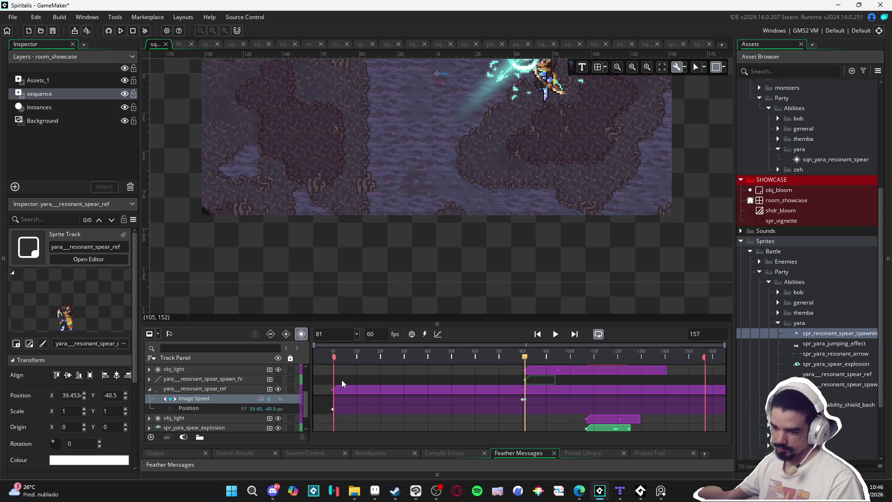
pyautogui.scroll(3, 588, 381)
pyautogui.moveTo(525, 363); pyautogui.dragTo(528, 364)
pyautogui.moveTo(581, 146); pyautogui.dragTo(574, 241)
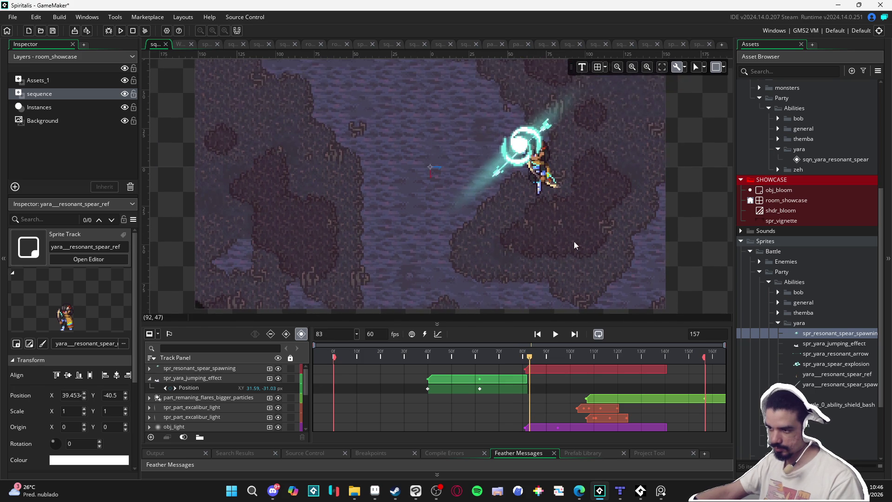
# - Preview to frame 100 and select the white spear-spawning streak, undoing a trial rotation
pyautogui.moveTo(533, 362)
pyautogui.mouseDown()
pyautogui.moveTo(598, 367)
pyautogui.moveTo(513, 368)
pyautogui.moveTo(550, 370)
pyautogui.mouseUp()
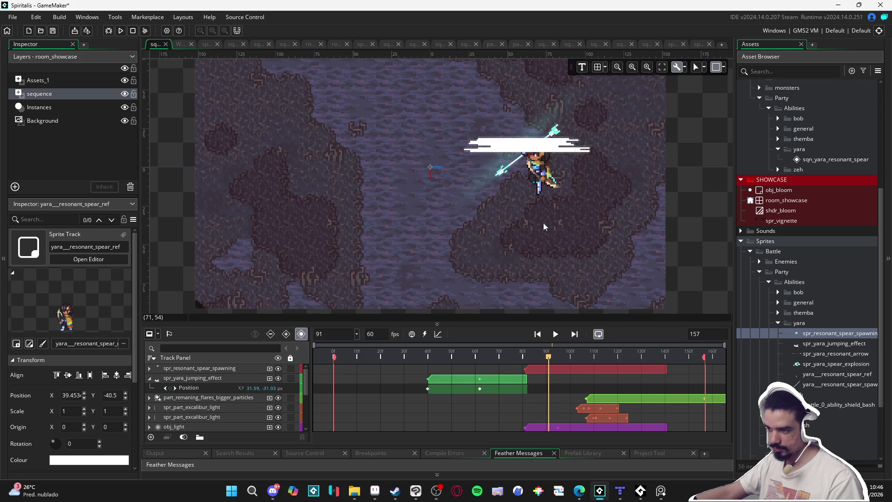
pyautogui.click(569, 150)
pyautogui.click(589, 152)
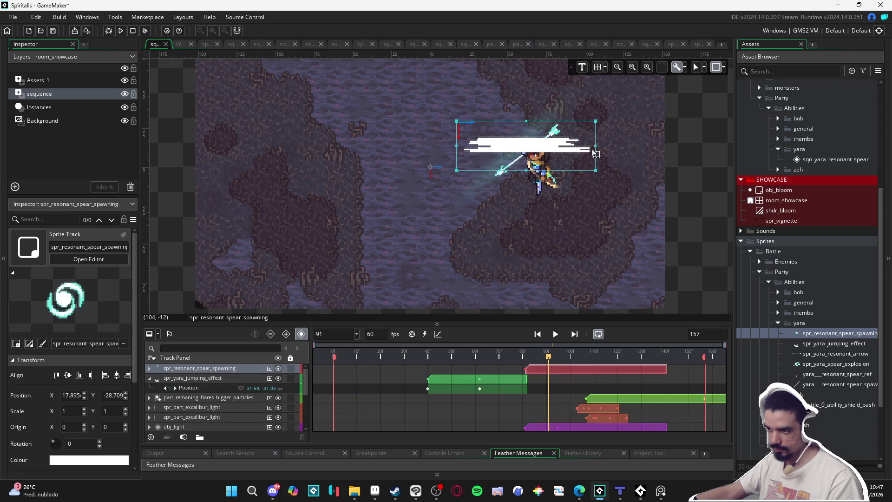
pyautogui.moveTo(603, 119); pyautogui.dragTo(571, 93)
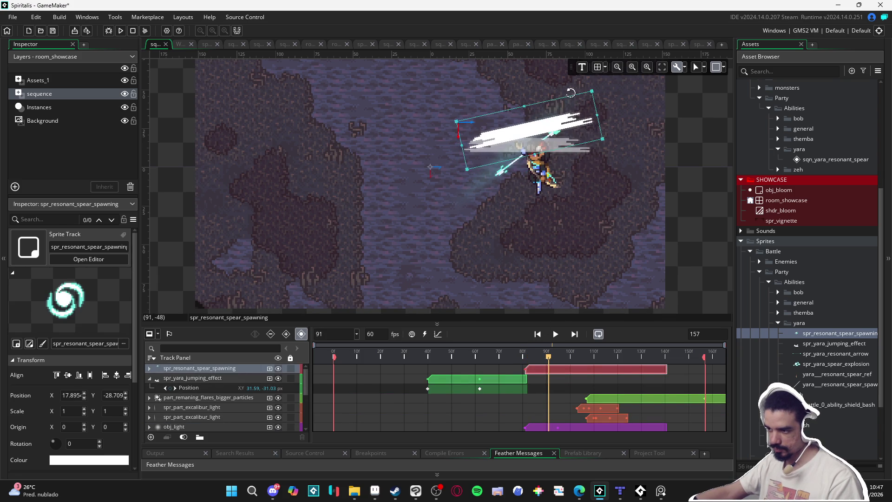
pyautogui.hotkey('ctrl', 'z')
# - Set spr_resonant_spear_spawning's origin to Middle Centre (44×15)
pyautogui.doubleClick(817, 333)
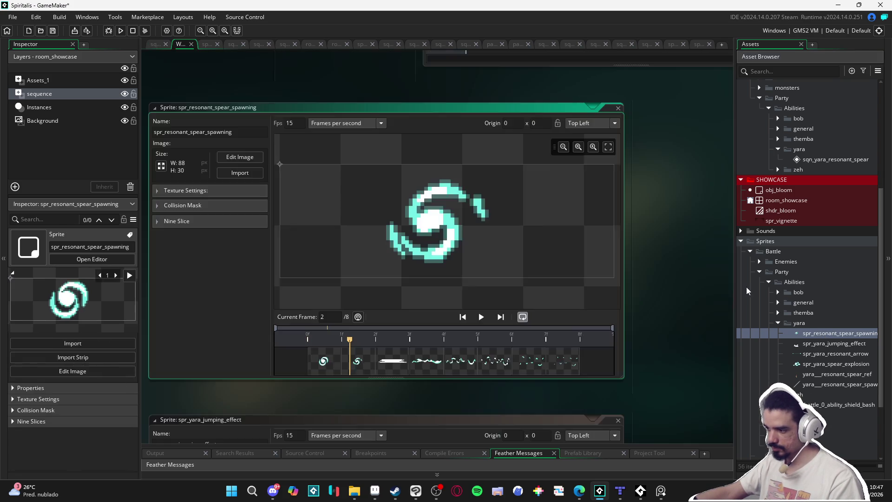
pyautogui.click(587, 123)
pyautogui.click(598, 176)
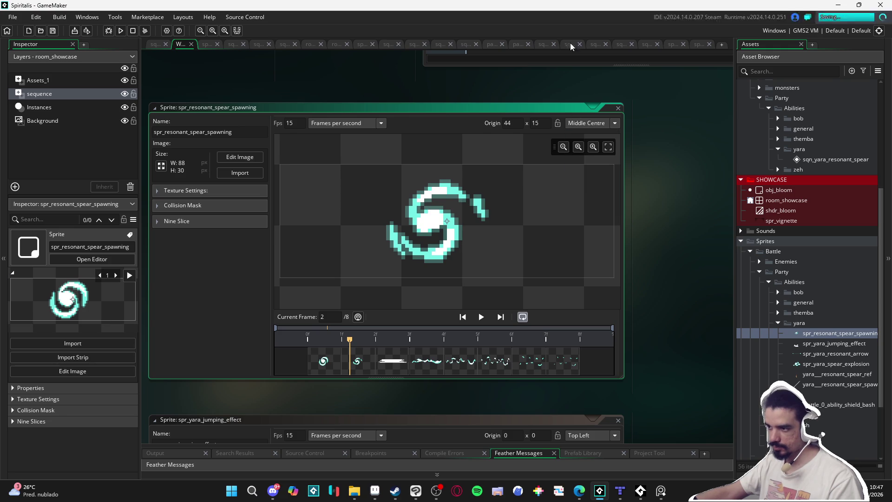
pyautogui.click(155, 44)
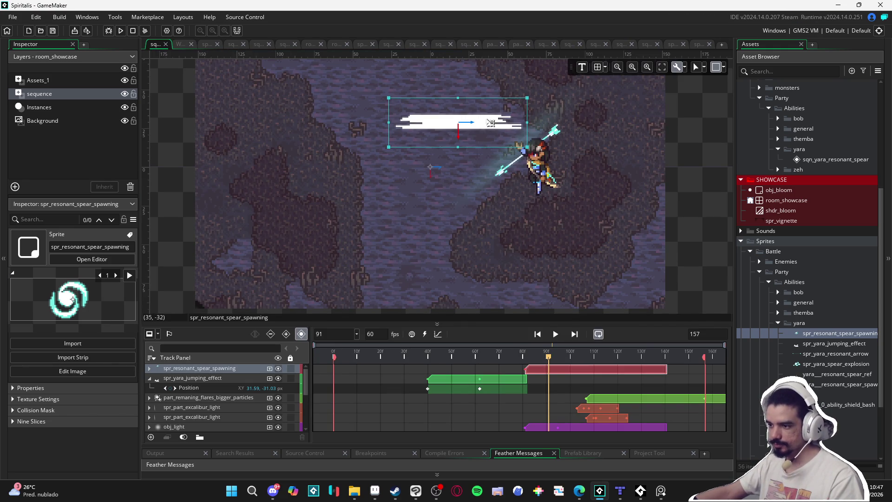
# - Select the white slash sprite and rotate it to a steep diagonal
pyautogui.click(404, 113)
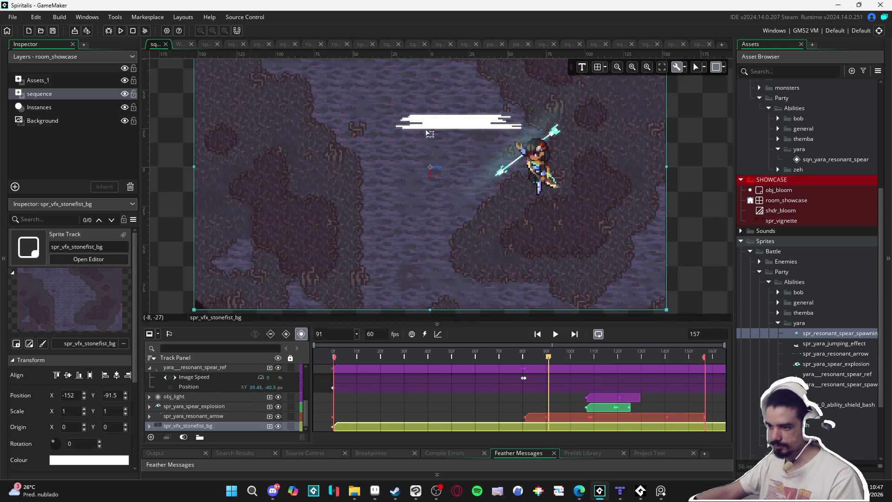
pyautogui.click(820, 344)
pyautogui.click(813, 334)
pyautogui.click(803, 344)
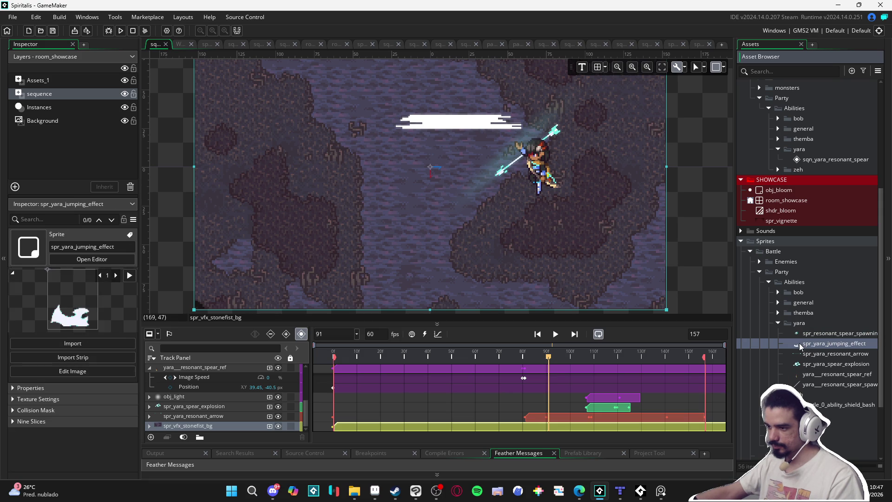
pyautogui.click(467, 126)
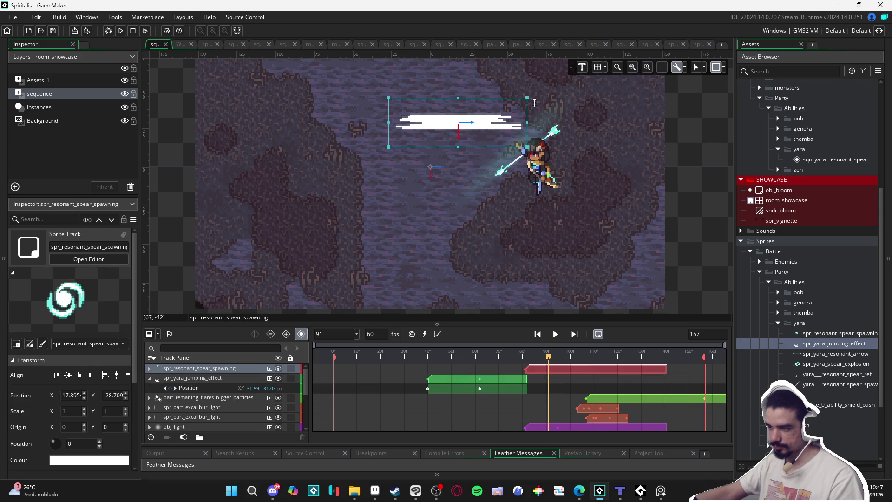
pyautogui.moveTo(533, 94)
pyautogui.mouseDown()
pyautogui.moveTo(492, 51)
pyautogui.moveTo(507, 63)
pyautogui.mouseUp()
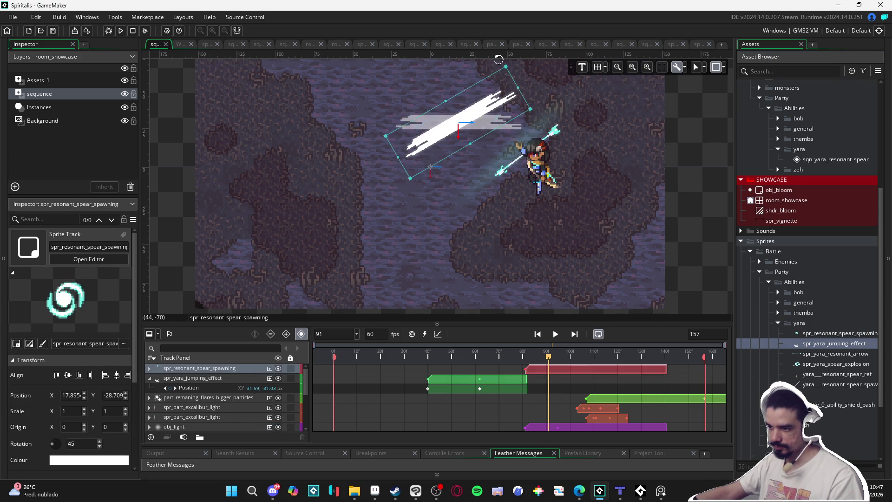
# - Move the slash down-right onto the character and rotate it to about 34°
pyautogui.click(506, 65)
pyautogui.click(575, 145)
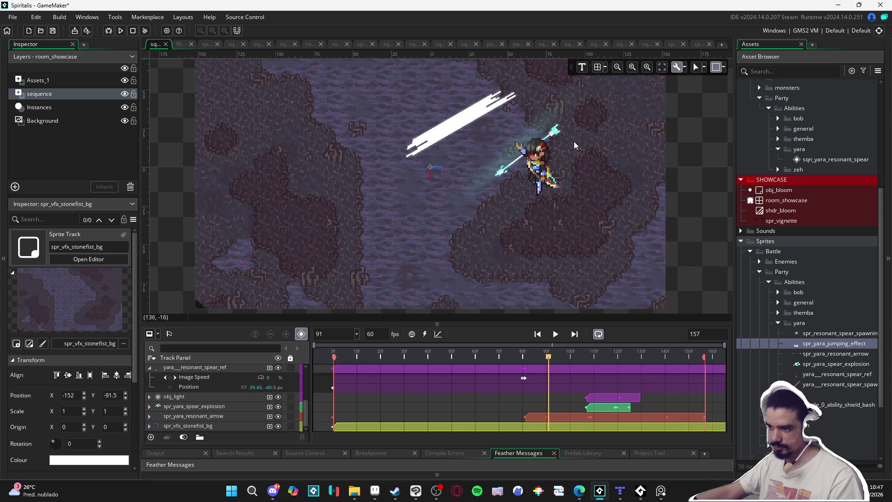
pyautogui.click(458, 129)
pyautogui.moveTo(458, 129); pyautogui.dragTo(528, 159)
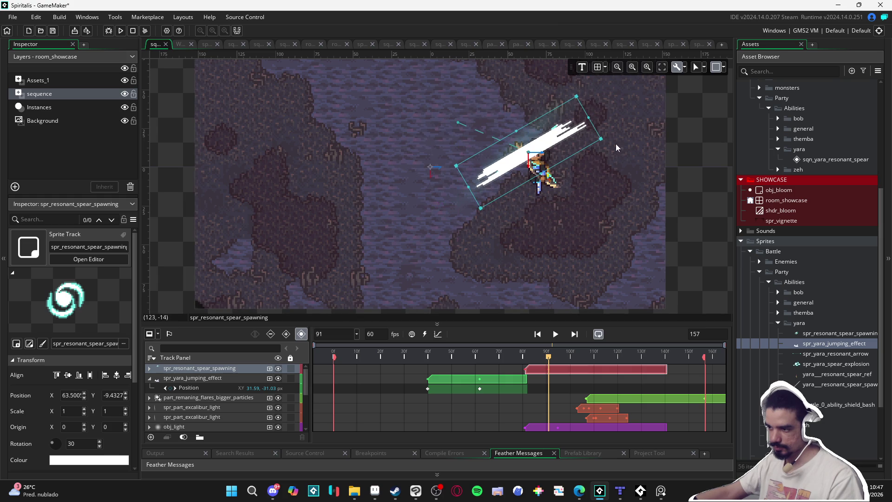
pyautogui.moveTo(604, 139); pyautogui.dragTo(612, 140)
pyautogui.hotkey('ctrl', 'z')
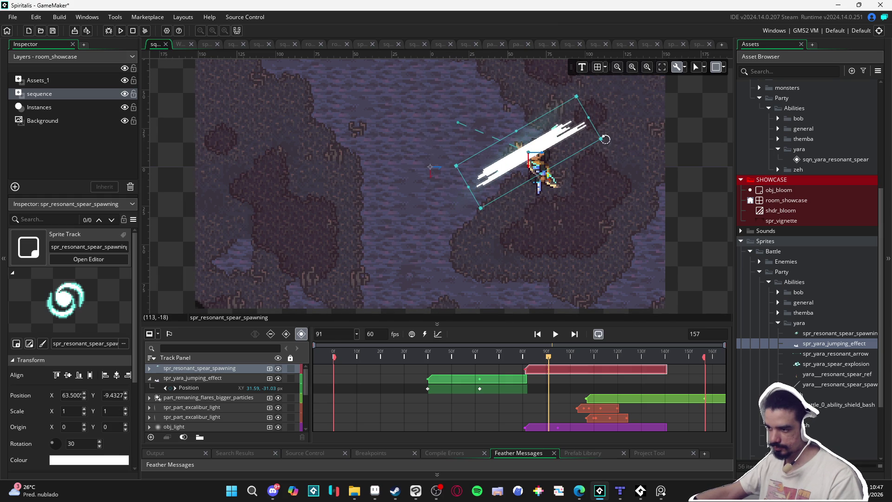
pyautogui.moveTo(606, 139); pyautogui.dragTo(614, 132)
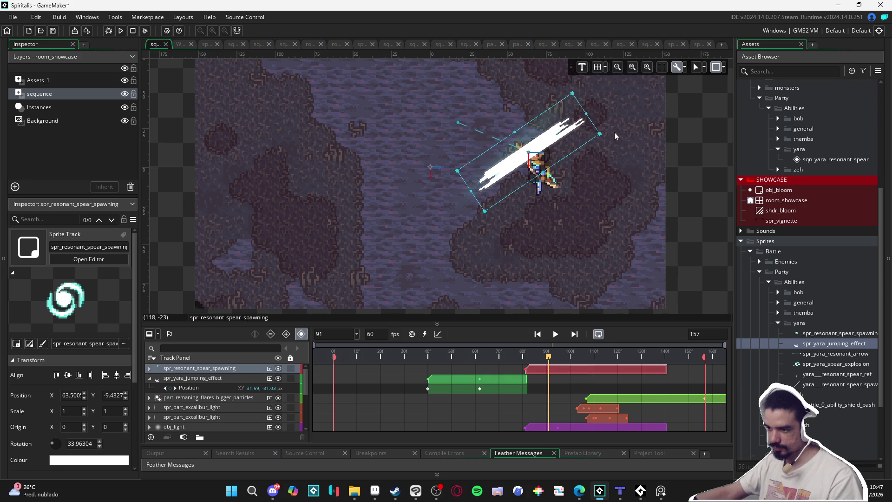
# - Expand the spear-spawning track, delete the frame-82 Position key, and move the frame-91 keys to 88
pyautogui.click(150, 369)
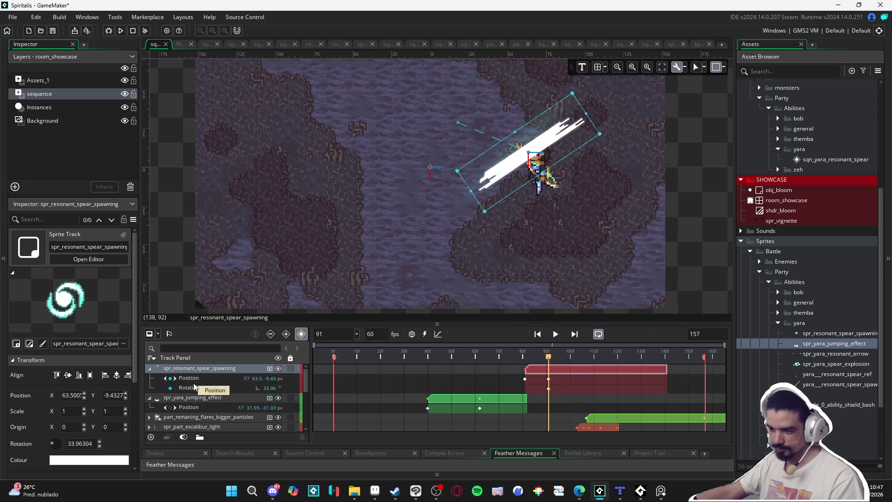
pyautogui.click(208, 380)
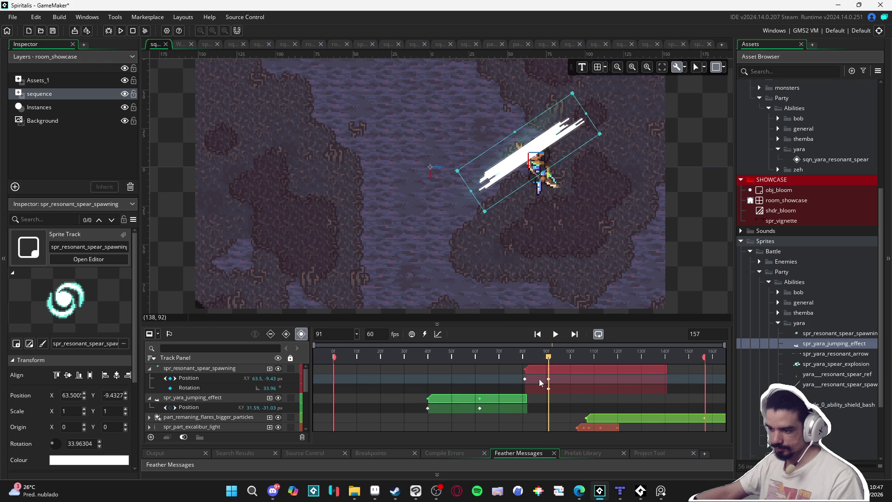
pyautogui.click(525, 379)
pyautogui.press('Delete')
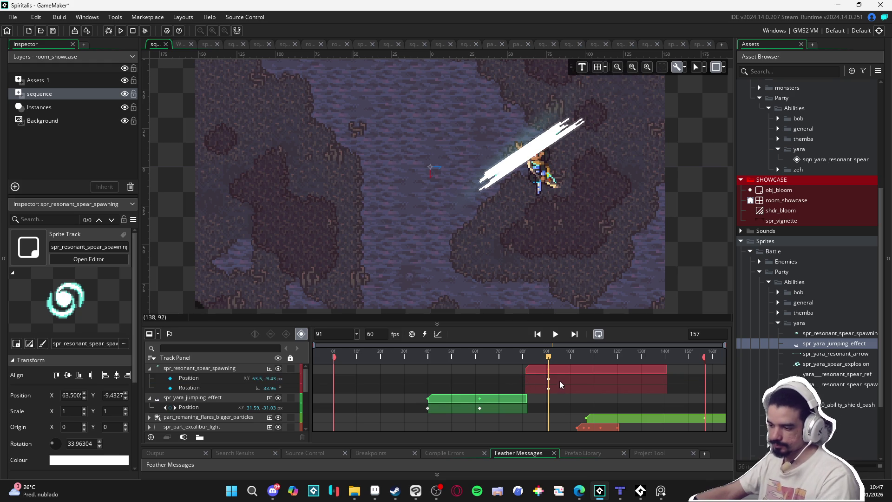
pyautogui.moveTo(559, 378)
pyautogui.mouseDown()
pyautogui.moveTo(544, 389)
pyautogui.moveTo(540, 378)
pyautogui.mouseUp()
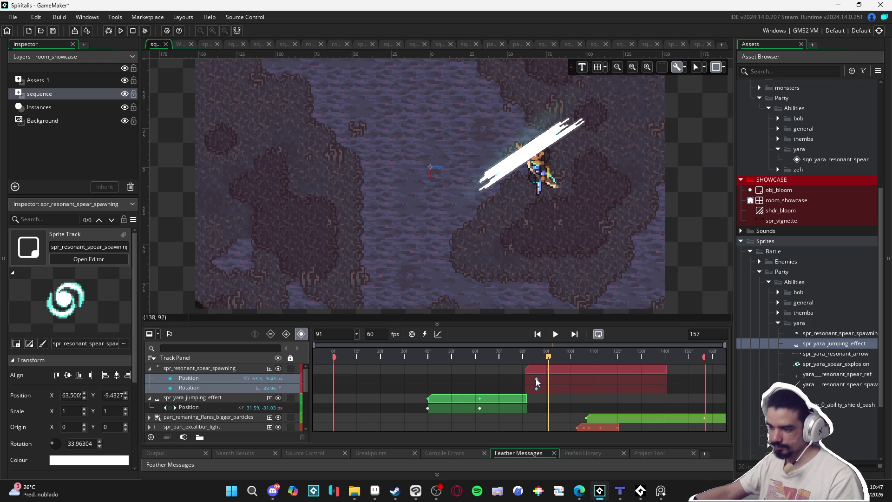
# - Play the sequence and preview the slash at frames 85 and 88
pyautogui.press('space')
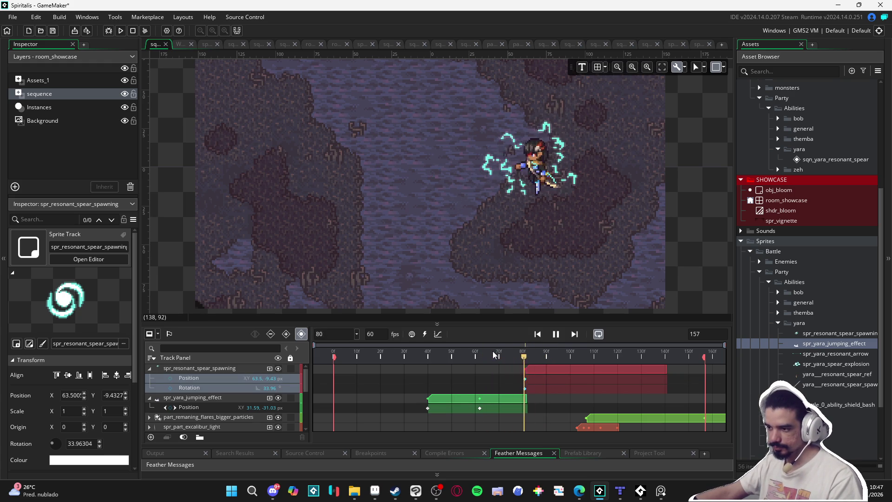
pyautogui.moveTo(498, 353)
pyautogui.mouseDown()
pyautogui.moveTo(537, 358)
pyautogui.moveTo(501, 358)
pyautogui.moveTo(533, 366)
pyautogui.moveTo(526, 363)
pyautogui.mouseUp()
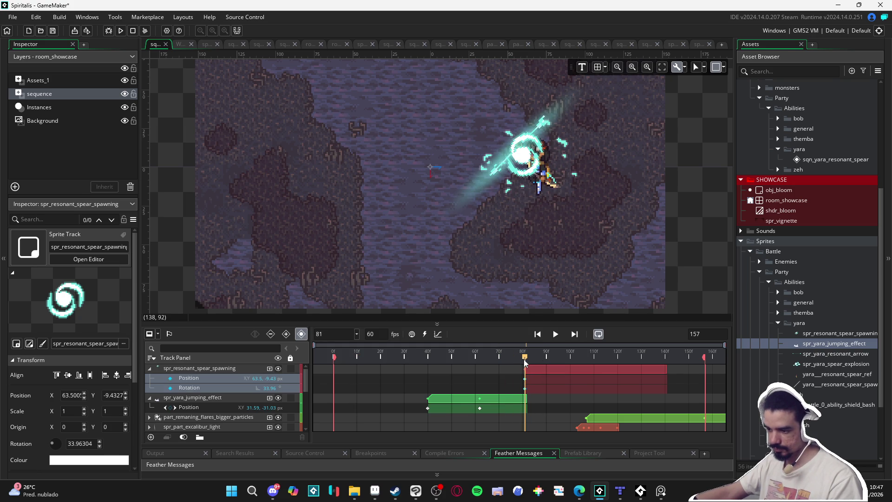
pyautogui.moveTo(524, 358); pyautogui.dragTo(548, 360)
pyautogui.scroll(-3, 551, 392)
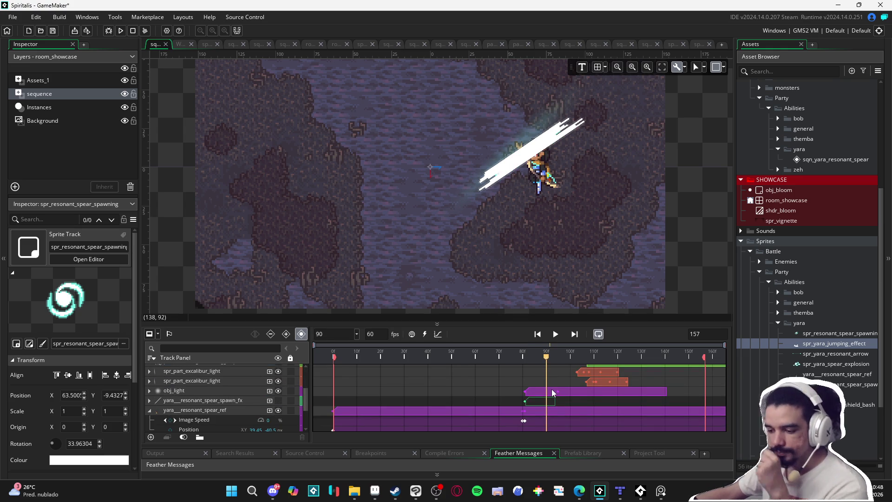
# - Expand the spr_yara_resonant_arrow track's parameters and switch the timeline to the Curve Editor
pyautogui.scroll(-3, 468, 410)
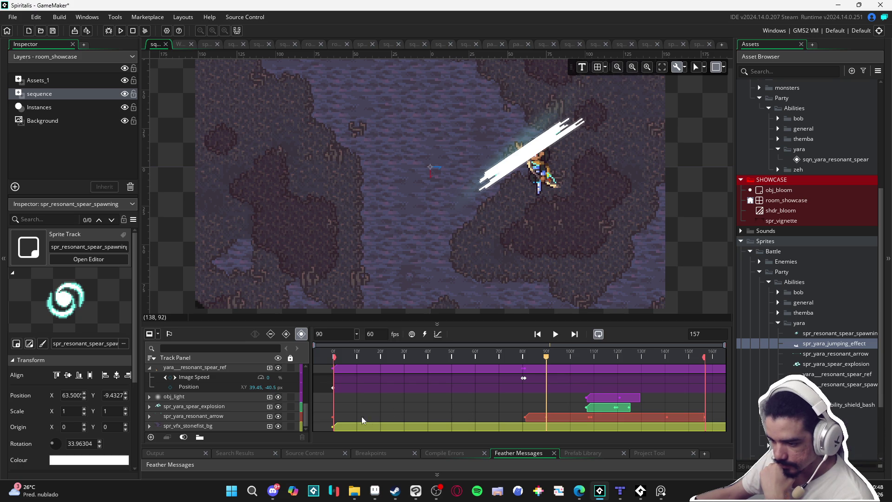
pyautogui.click(217, 417)
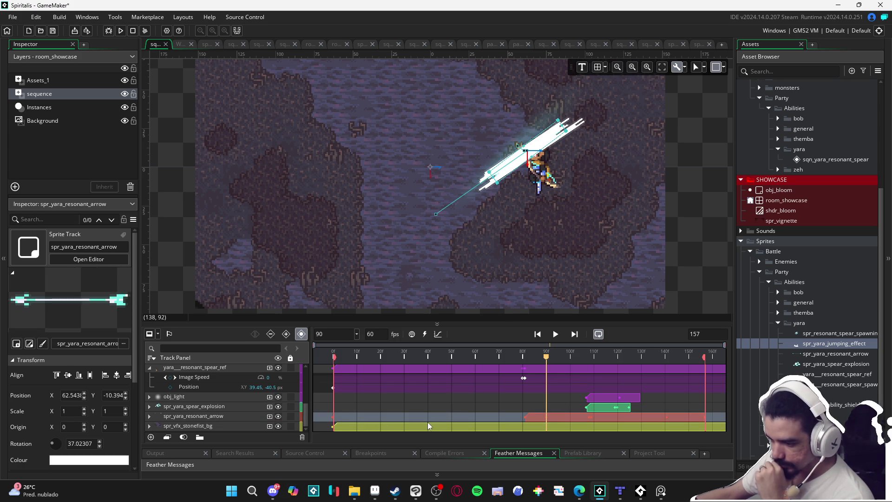
pyautogui.doubleClick(214, 417)
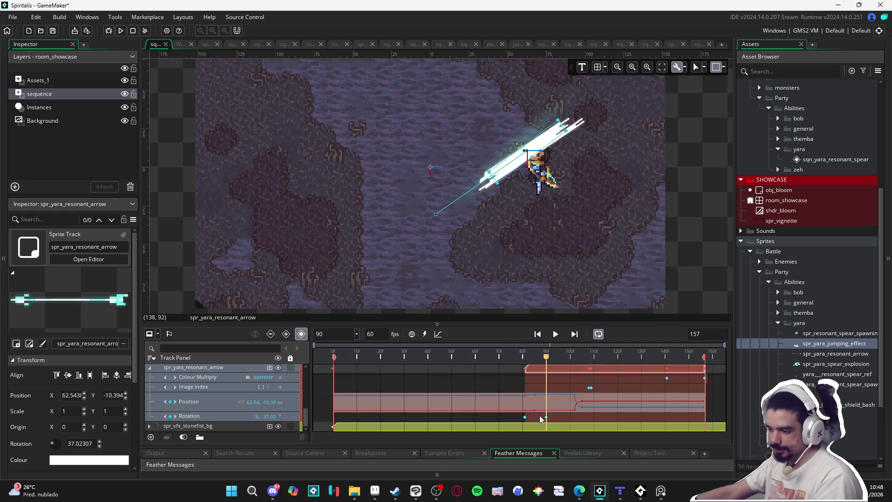
pyautogui.click(534, 409)
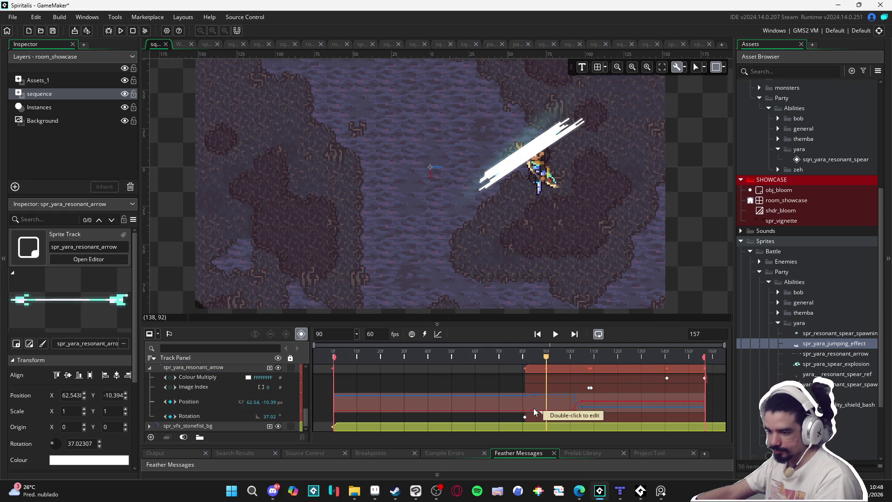
pyautogui.click(438, 335)
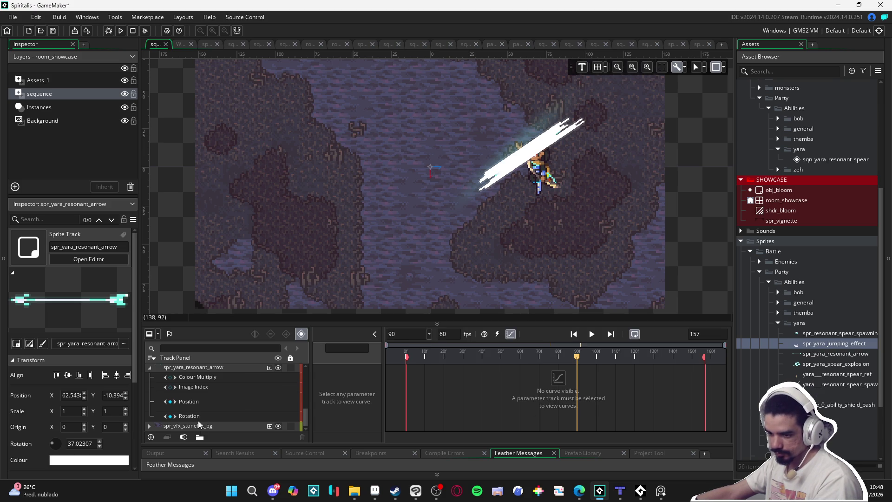
# - Show the arrow's Position x/y curves and move the x key from frame 80 to 90
pyautogui.scroll(2, 198, 403)
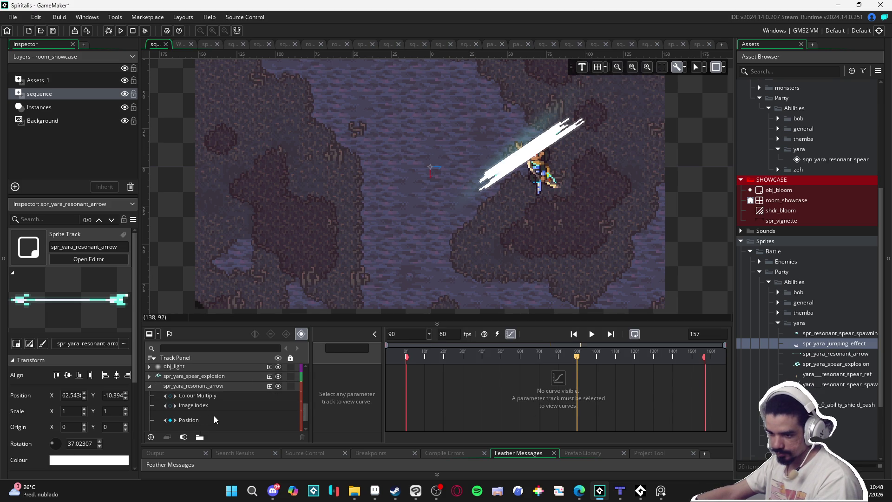
pyautogui.click(215, 418)
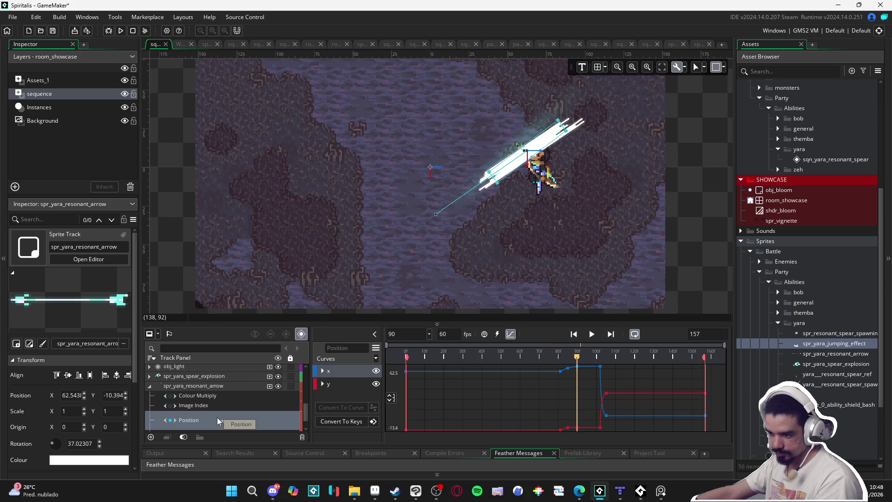
pyautogui.click(568, 428)
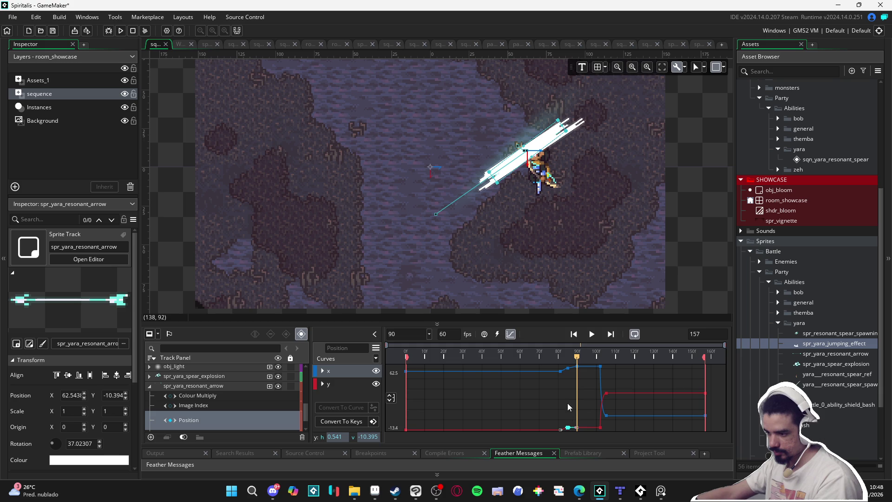
pyautogui.click(569, 369)
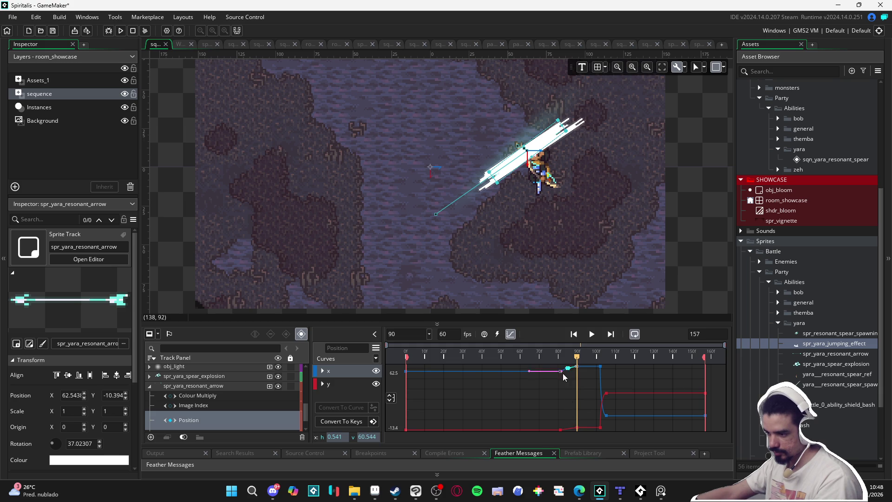
pyautogui.moveTo(574, 369)
pyautogui.mouseDown()
pyautogui.moveTo(579, 357)
pyautogui.moveTo(563, 357)
pyautogui.moveTo(578, 365)
pyautogui.mouseUp()
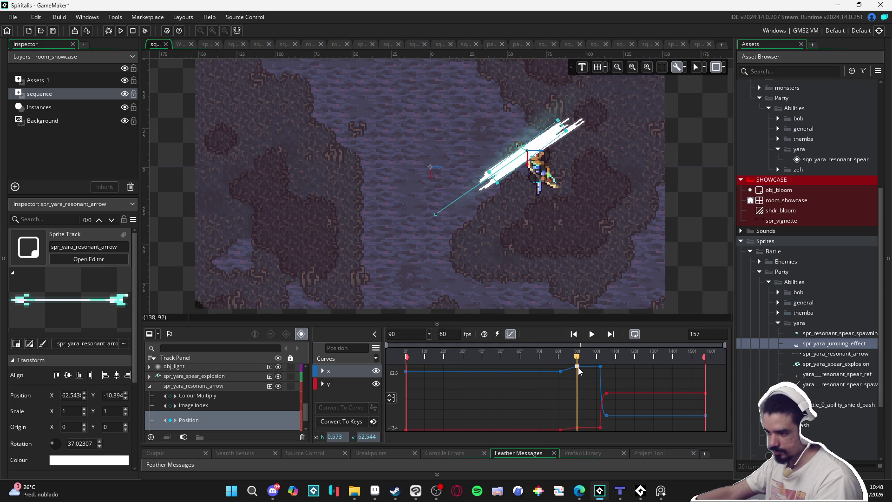
pyautogui.moveTo(579, 357)
pyautogui.mouseDown()
pyautogui.moveTo(600, 358)
pyautogui.moveTo(578, 361)
pyautogui.mouseUp()
# - Delete the frame-80 x and y keys, raise the frame-0 x key to 62.5, and nudge y up
pyautogui.click(557, 372)
pyautogui.press('Delete')
pyautogui.click(560, 430)
pyautogui.press('Delete')
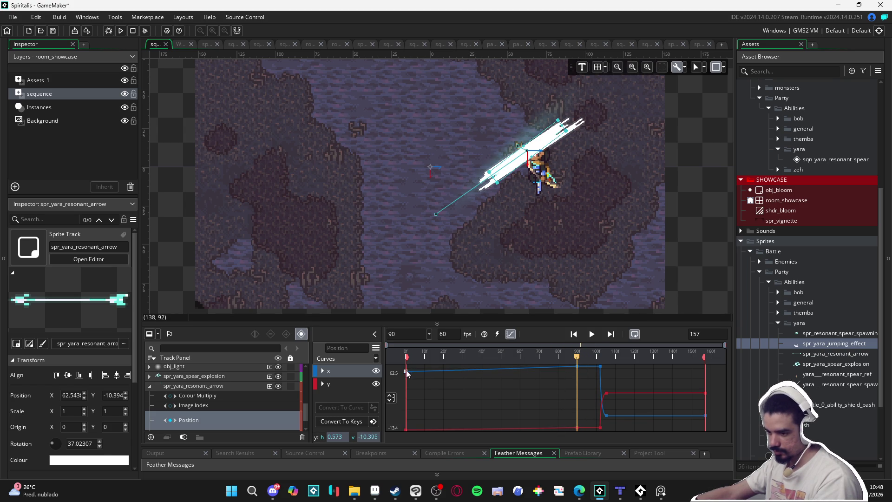
pyautogui.moveTo(406, 373); pyautogui.dragTo(408, 367)
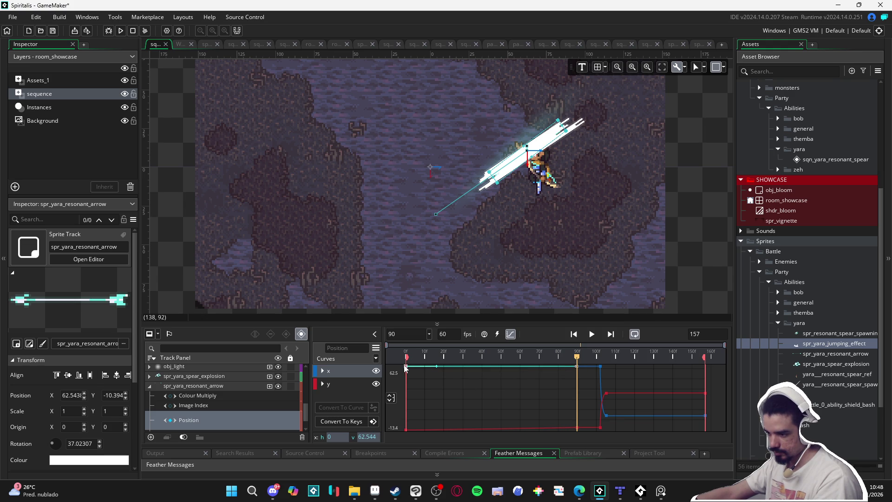
pyautogui.moveTo(406, 432); pyautogui.dragTo(402, 429)
pyautogui.moveTo(406, 358)
pyautogui.mouseDown()
pyautogui.moveTo(606, 357)
pyautogui.moveTo(575, 352)
pyautogui.mouseUp()
# - Shift the x-curve keys near frame 100 to frame 123 and play to check the easing
pyautogui.moveTo(621, 431)
pyautogui.mouseDown()
pyautogui.moveTo(607, 418)
pyautogui.moveTo(592, 364)
pyautogui.mouseUp()
pyautogui.moveTo(610, 395); pyautogui.dragTo(662, 396)
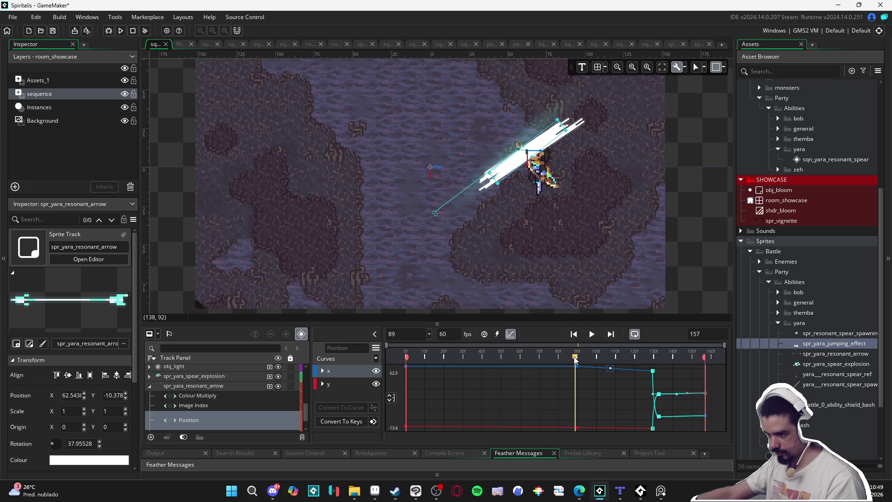
pyautogui.moveTo(575, 358); pyautogui.dragTo(468, 360)
pyautogui.press('space')
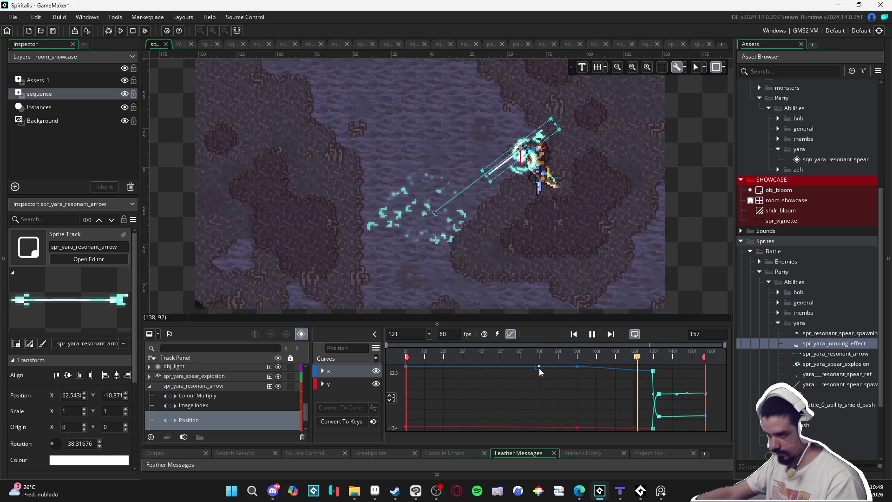
pyautogui.press('space')
# - Delete the resonant arrow's Position track
pyautogui.click(214, 416)
pyautogui.click(211, 421)
pyautogui.press('Delete')
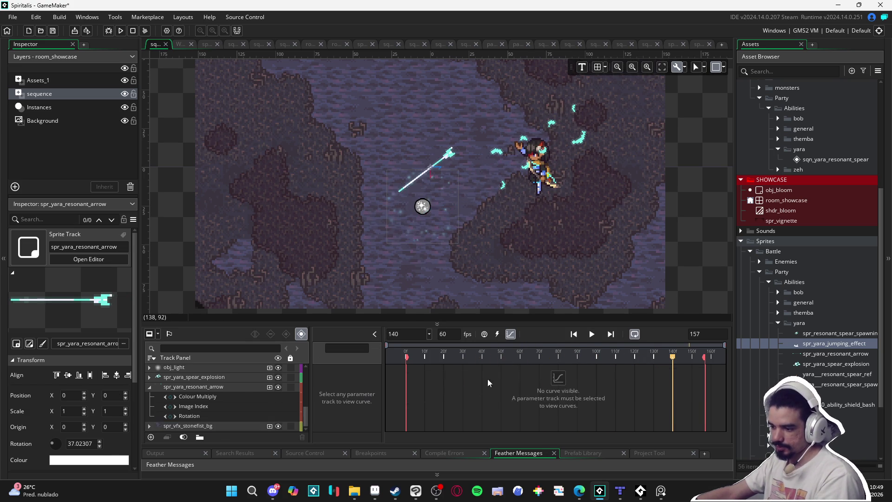
# - Return to the keyframe timeline and shorten the spear-spawning clip to end at frame 112
pyautogui.click(510, 334)
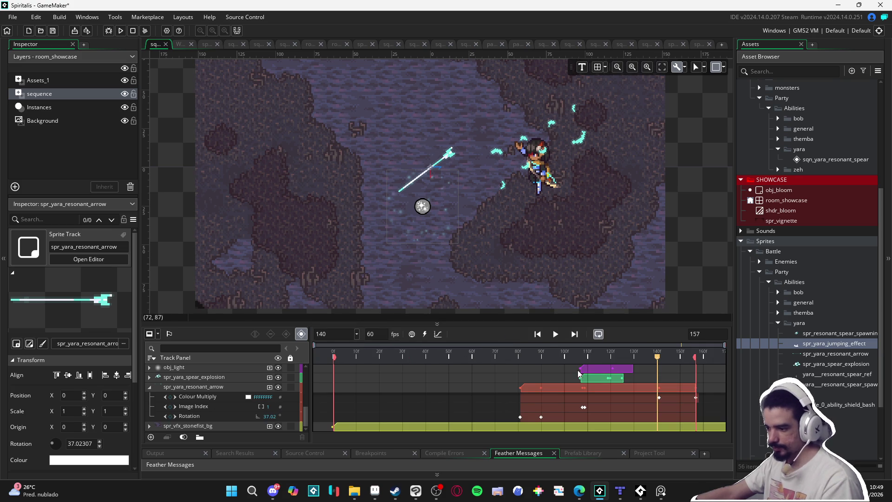
pyautogui.moveTo(564, 354)
pyautogui.mouseDown()
pyautogui.moveTo(633, 353)
pyautogui.moveTo(594, 352)
pyautogui.mouseUp()
pyautogui.scroll(5, 571, 408)
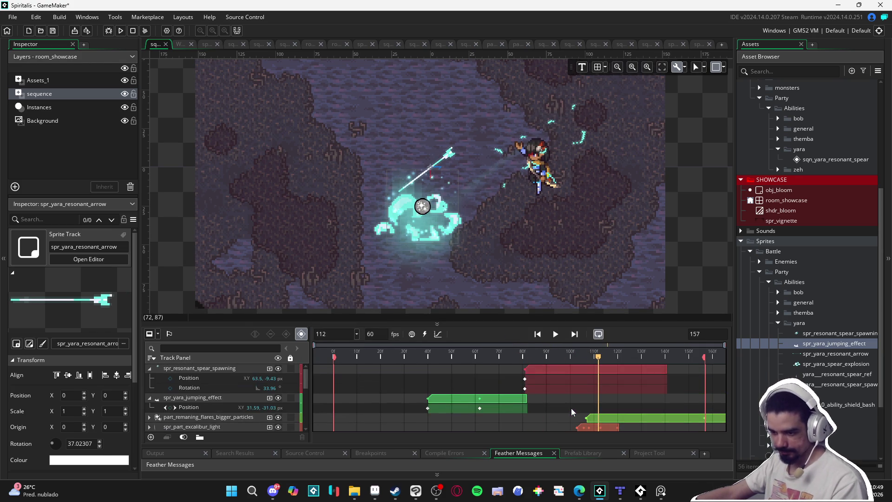
pyautogui.click(665, 369)
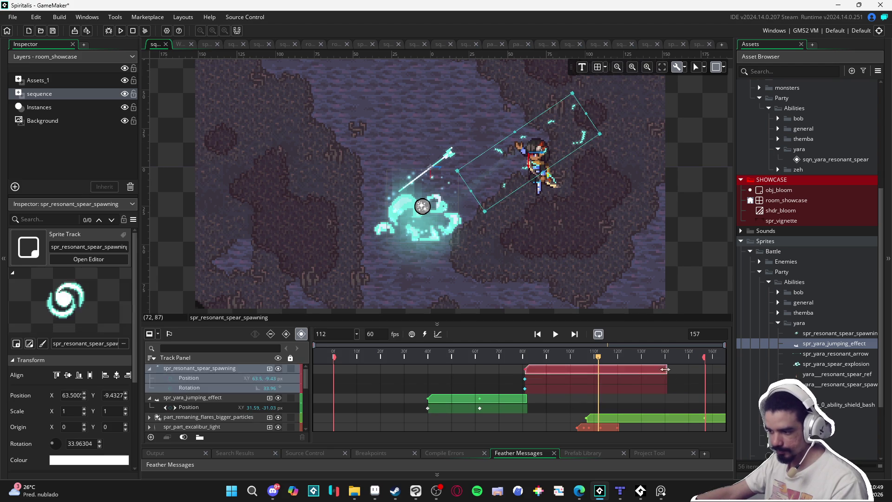
pyautogui.moveTo(668, 371); pyautogui.dragTo(595, 369)
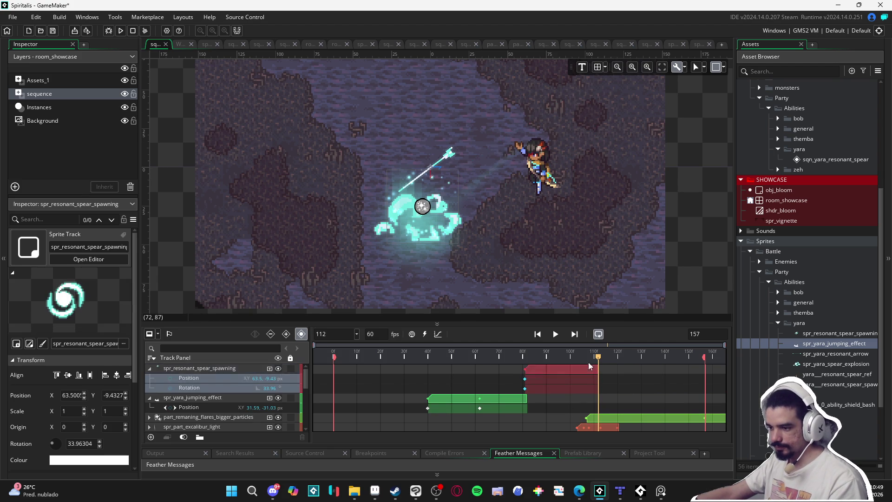
# - At frame 92, move the resonant arrow onto the slash effect
pyautogui.moveTo(498, 352); pyautogui.dragTo(550, 352)
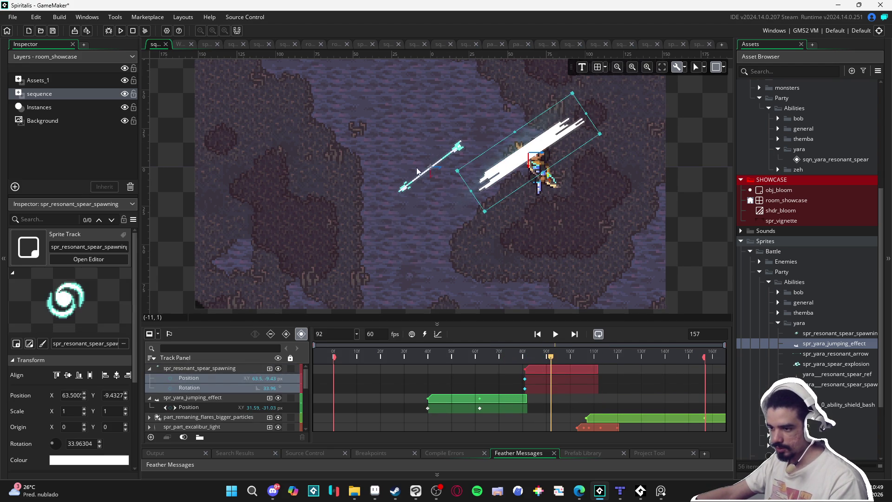
pyautogui.click(449, 160)
pyautogui.moveTo(453, 157)
pyautogui.mouseDown()
pyautogui.moveTo(511, 160)
pyautogui.moveTo(548, 144)
pyautogui.mouseUp()
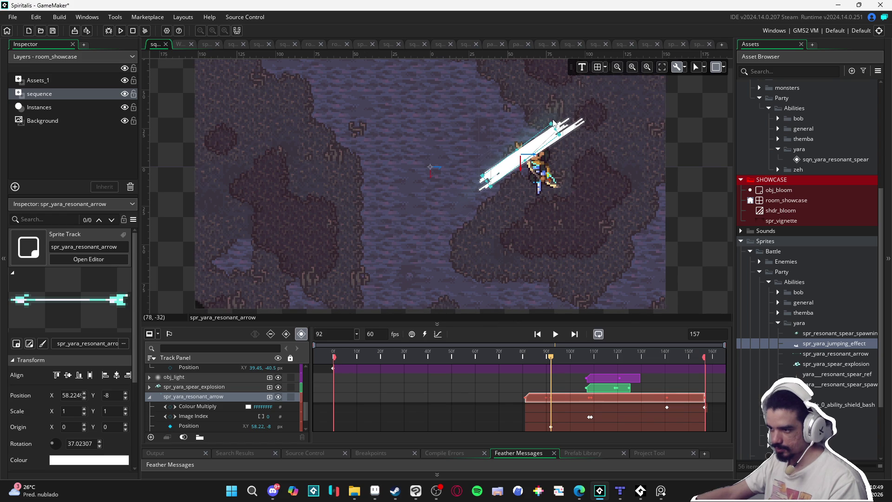
# - Rotate the resonant arrow to 33.46° and reposition it along the slash
pyautogui.scroll(5, 555, 121)
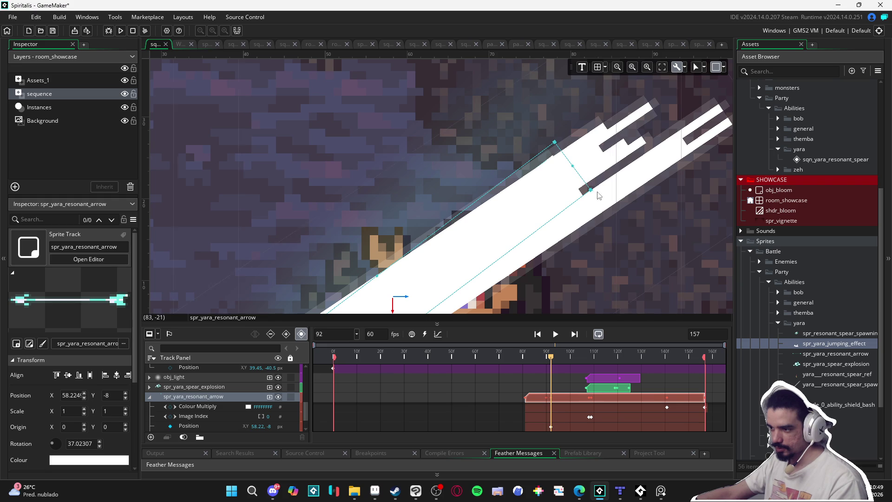
pyautogui.moveTo(591, 188); pyautogui.dragTo(602, 210)
pyautogui.hotkey('ctrl', 'z')
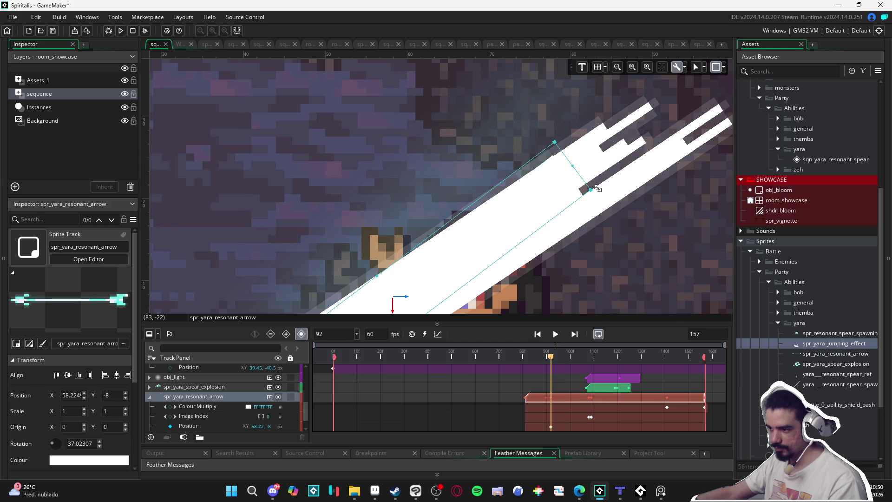
pyautogui.moveTo(598, 189); pyautogui.dragTo(601, 204)
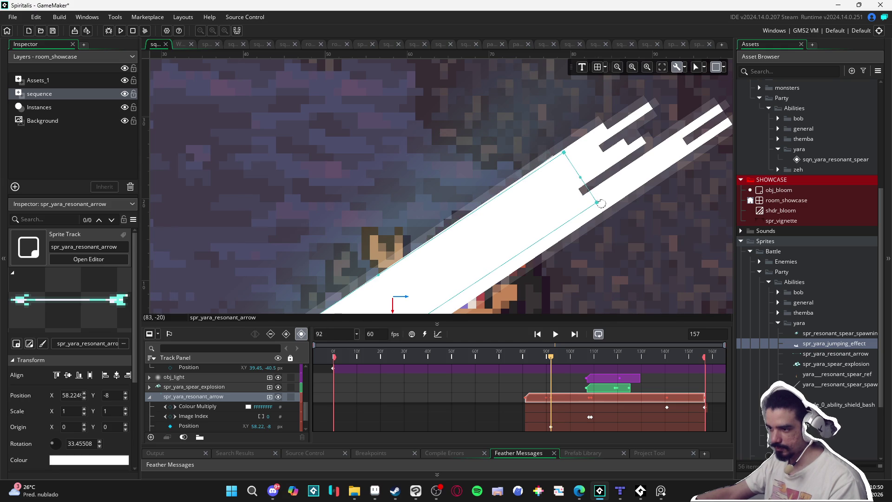
pyautogui.scroll(-4, 534, 232)
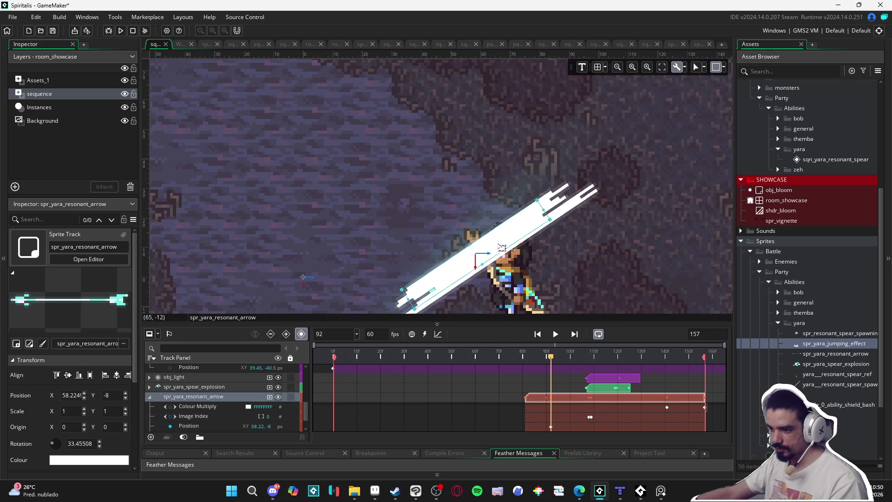
pyautogui.scroll(2, 504, 249)
pyautogui.scroll(-5, 504, 249)
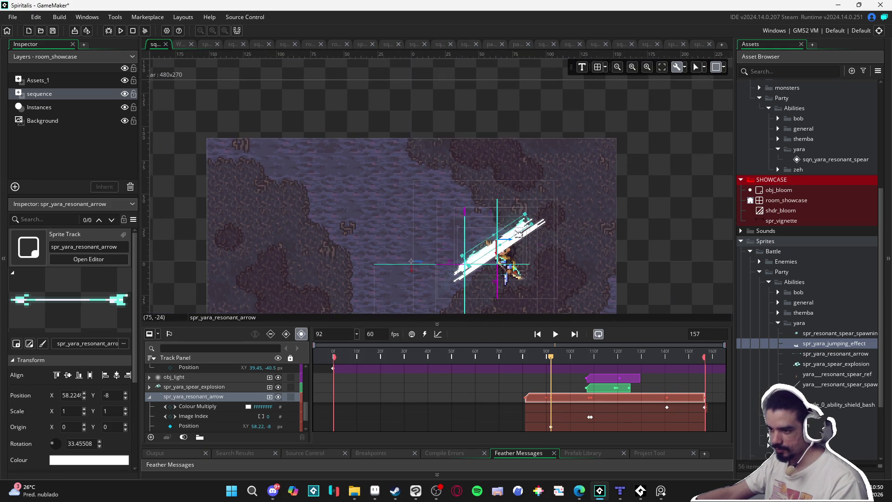
pyautogui.moveTo(513, 238); pyautogui.dragTo(514, 238)
pyautogui.moveTo(551, 357)
pyautogui.mouseDown()
pyautogui.moveTo(567, 356)
pyautogui.moveTo(553, 359)
pyautogui.mouseUp()
# - Nudge the arrow to 56.22, -13 and move the spear-spawning sprite to 59.5, -13.43
pyautogui.scroll(8, 571, 153)
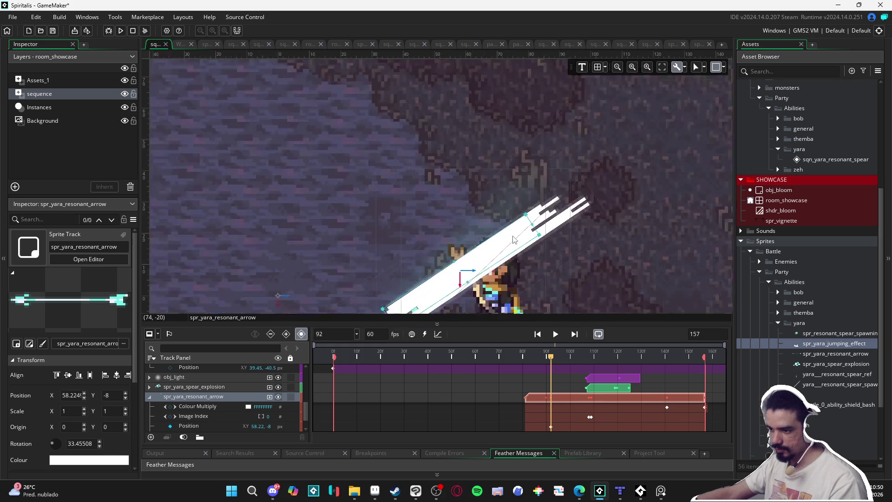
pyautogui.moveTo(572, 152); pyautogui.dragTo(567, 144)
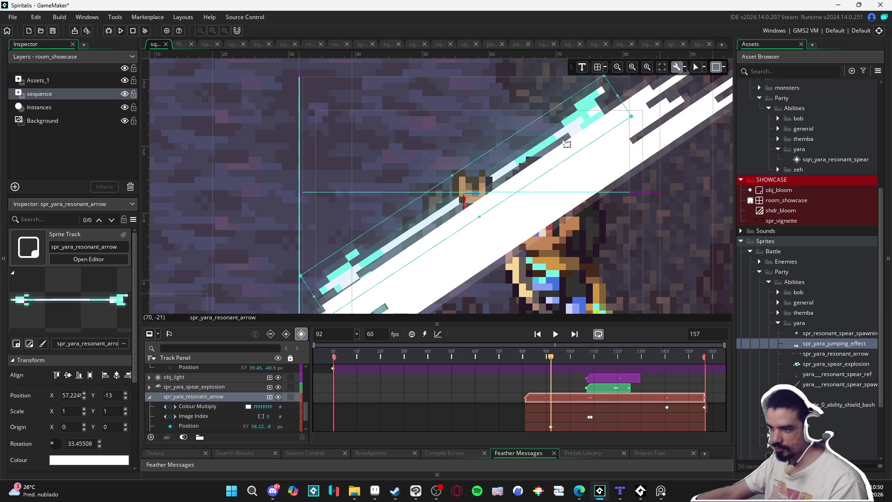
pyautogui.click(672, 143)
pyautogui.moveTo(671, 143); pyautogui.dragTo(612, 134)
pyautogui.scroll(-6, 581, 233)
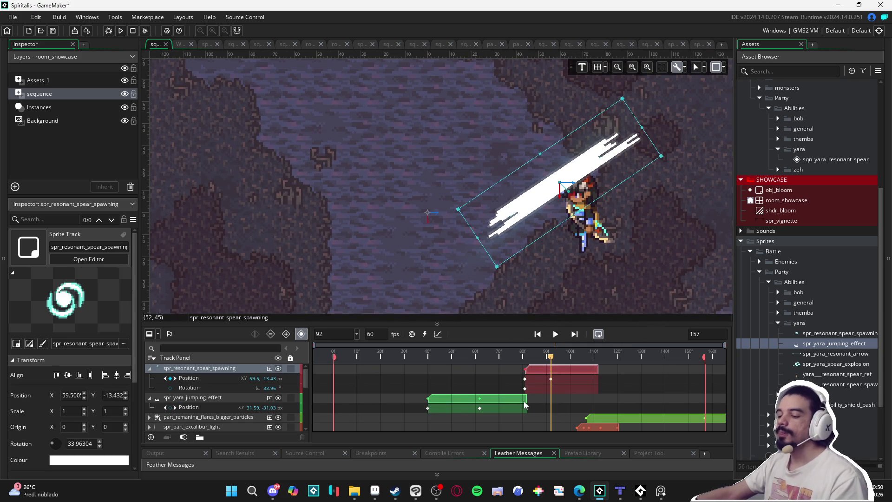
# - Delete the spear-spawning sprite's frame-82 Position keyframe, keeping its rotation key, and check frames 88-89
pyautogui.moveTo(543, 361)
pyautogui.mouseDown()
pyautogui.moveTo(522, 361)
pyautogui.moveTo(538, 362)
pyautogui.mouseUp()
pyautogui.click(525, 380)
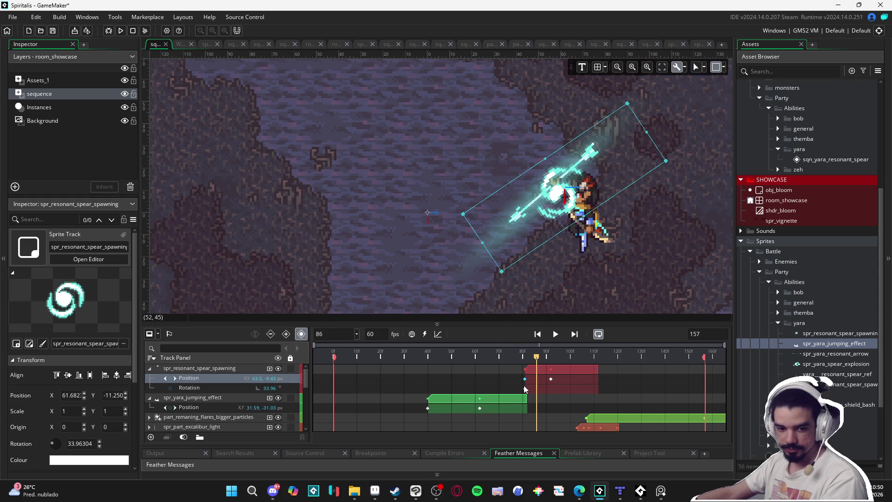
pyautogui.press('Delete')
pyautogui.click(526, 387)
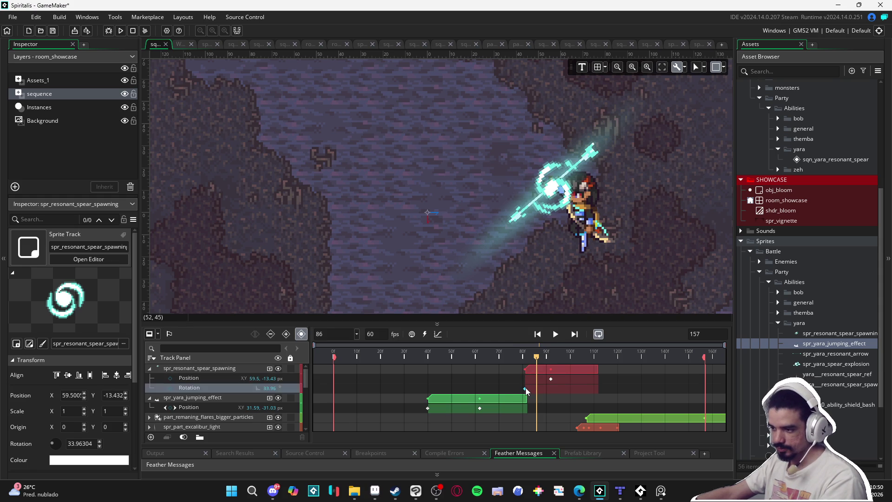
pyautogui.press('Delete')
pyautogui.moveTo(540, 358); pyautogui.dragTo(567, 356)
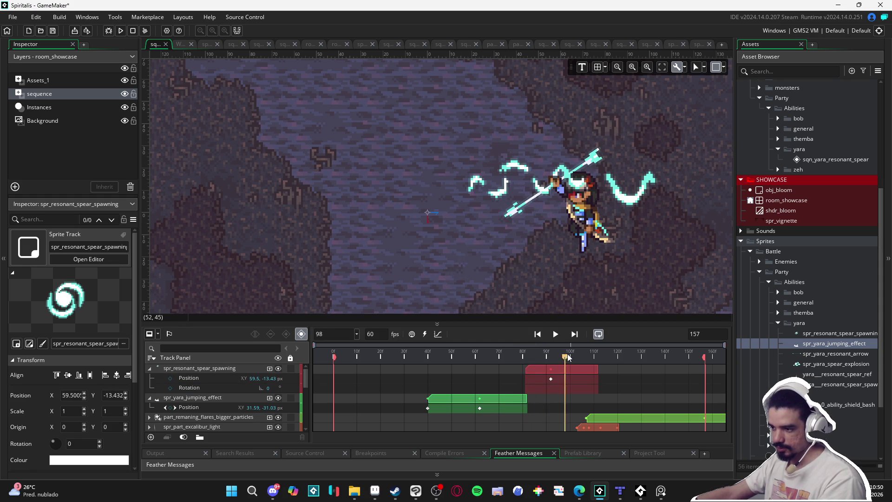
pyautogui.hotkey('ctrl', 'z')
pyautogui.click(542, 352)
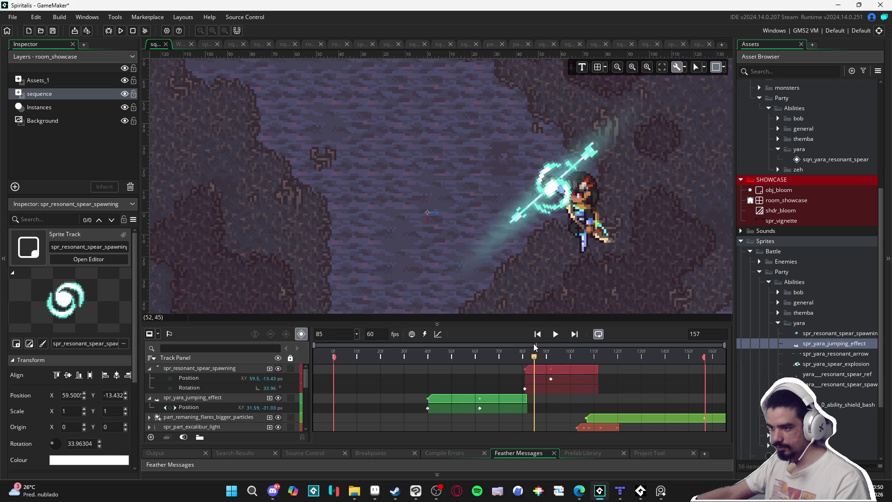
pyautogui.click(543, 351)
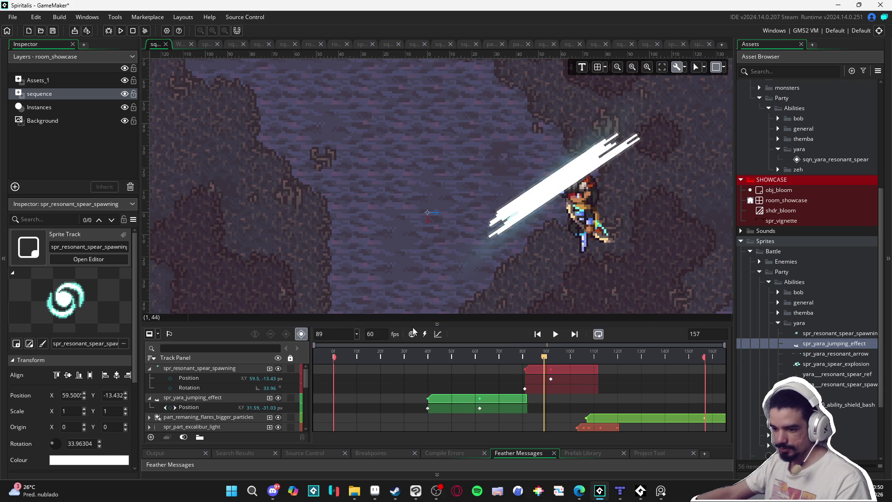
# - Expand the resonant arrow's property tracks and delete its Rotation keyframe near frame 90
pyautogui.scroll(-5, 244, 400)
pyautogui.scroll(-3, 239, 401)
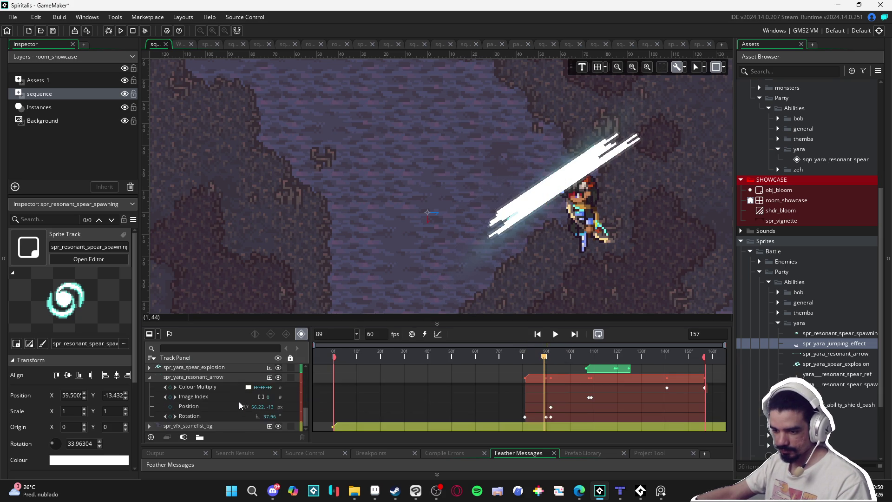
pyautogui.click(234, 374)
pyautogui.click(149, 377)
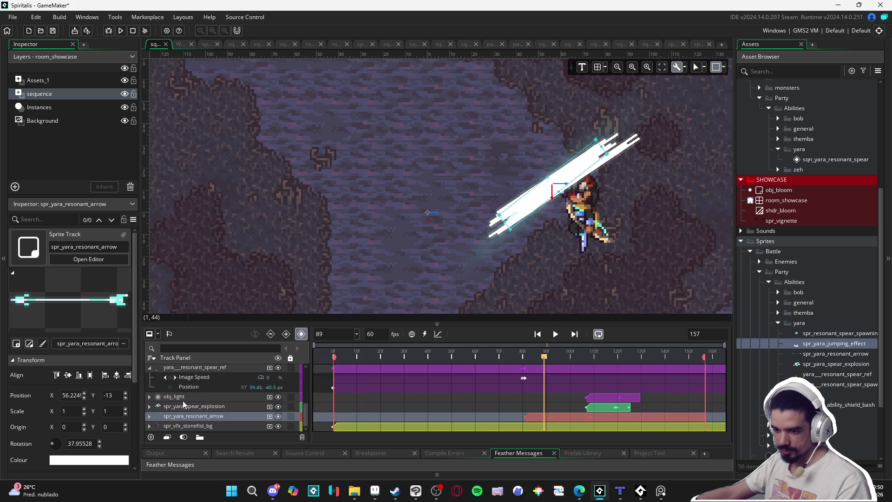
pyautogui.moveTo(225, 417)
pyautogui.mouseDown()
pyautogui.moveTo(243, 372)
pyautogui.moveTo(237, 398)
pyautogui.mouseUp()
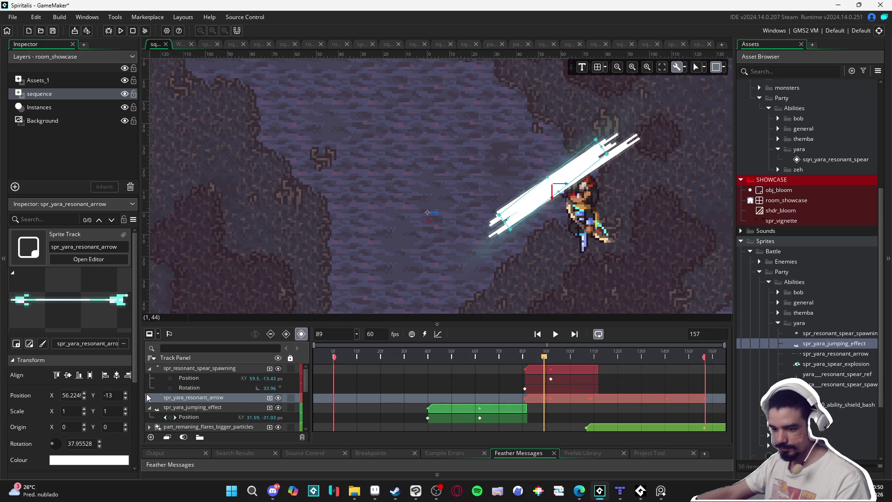
pyautogui.click(149, 397)
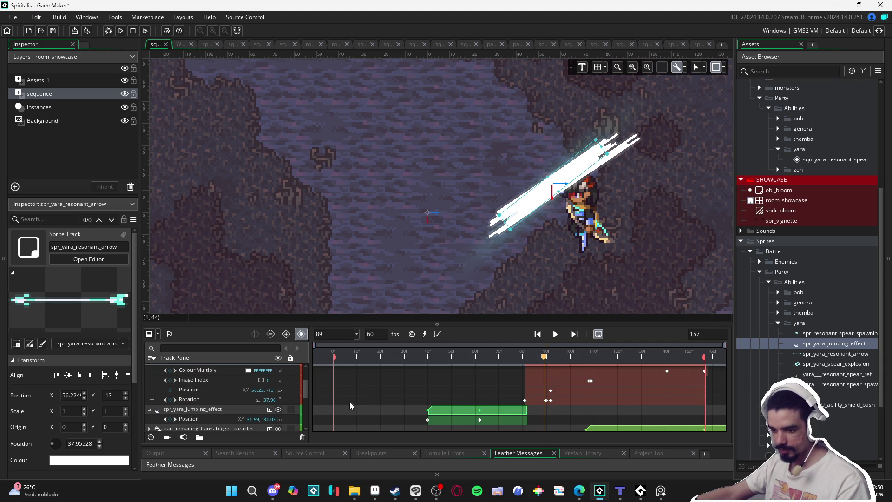
pyautogui.click(547, 401)
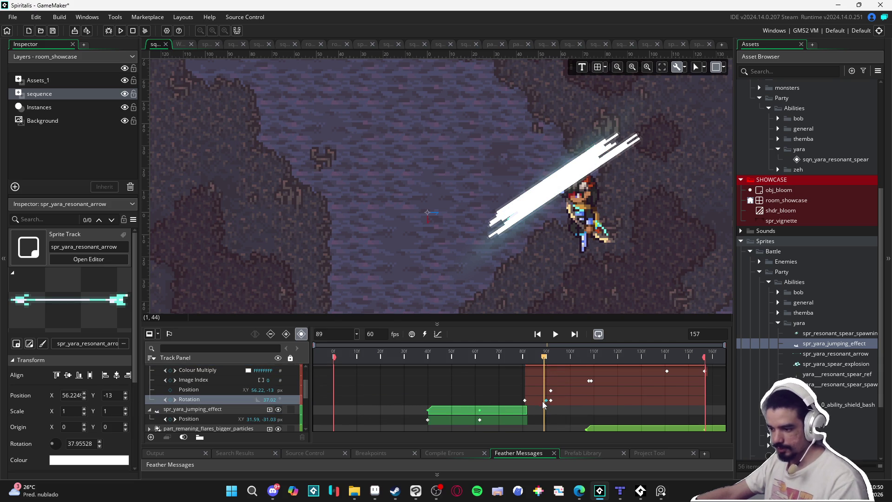
pyautogui.moveTo(547, 358); pyautogui.dragTo(551, 358)
pyautogui.press('Delete')
# - Review frames 83 to 104 and play back the whole sequence
pyautogui.moveTo(551, 359)
pyautogui.mouseDown()
pyautogui.moveTo(506, 358)
pyautogui.moveTo(601, 349)
pyautogui.moveTo(528, 349)
pyautogui.moveTo(588, 335)
pyautogui.moveTo(495, 334)
pyautogui.moveTo(601, 336)
pyautogui.mouseUp()
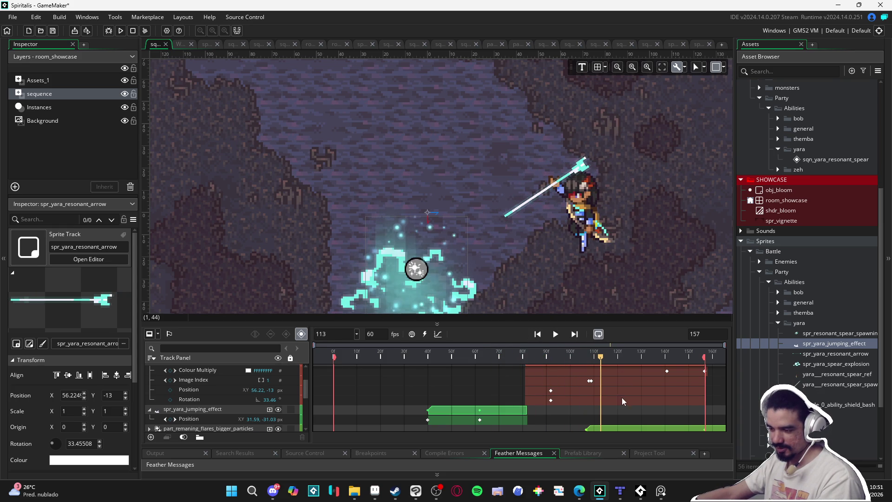
pyautogui.scroll(2, 621, 397)
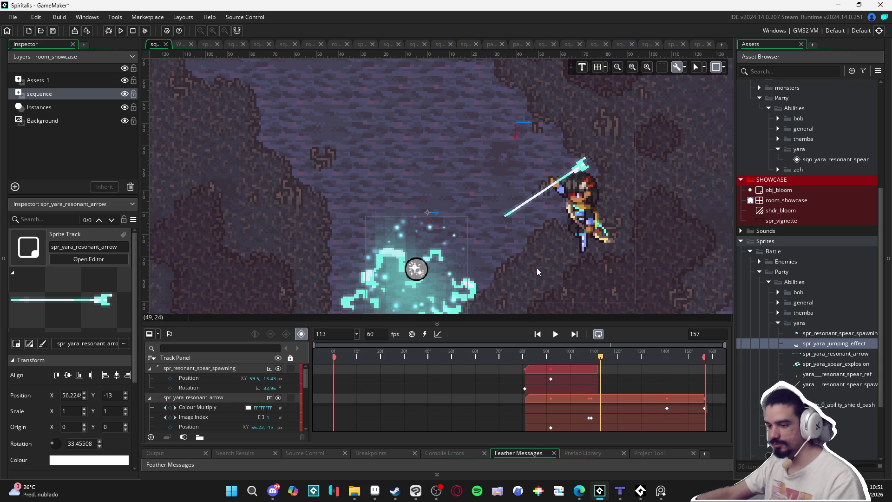
pyautogui.scroll(-3, 537, 267)
pyautogui.press('space')
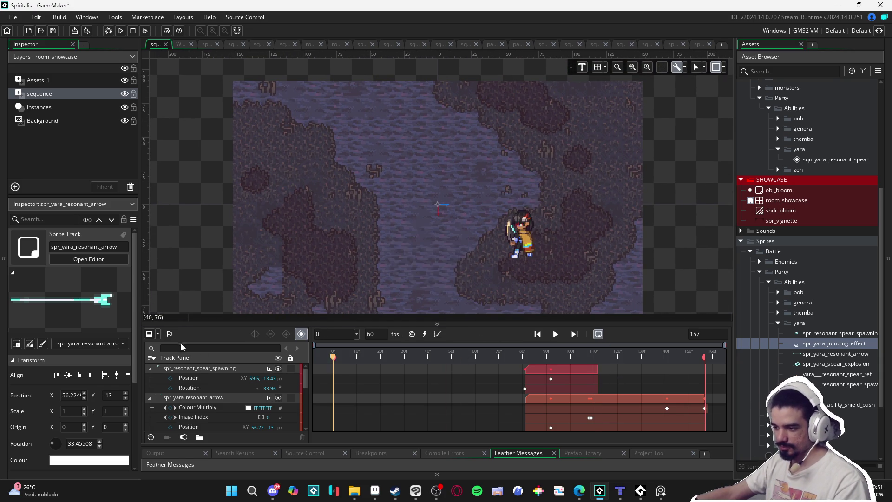
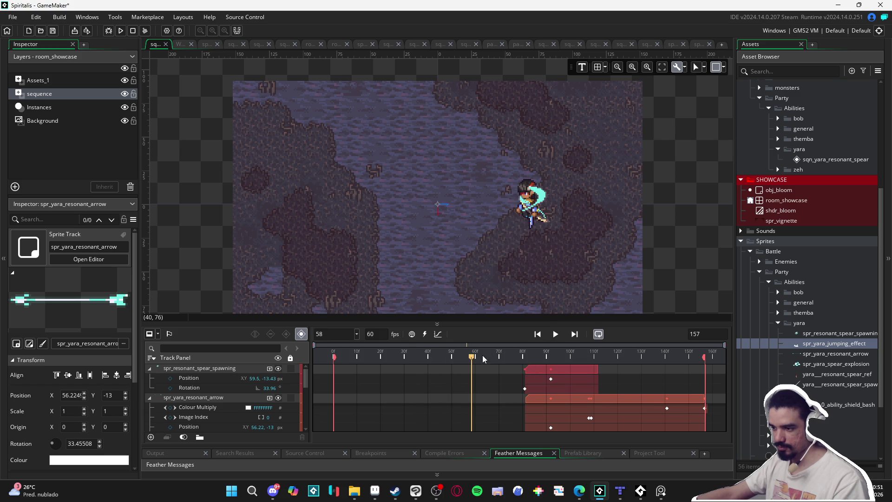
# - Add an Image Index keyframe for the resonant arrow at frame 112
pyautogui.click(534, 355)
pyautogui.moveTo(535, 355); pyautogui.dragTo(599, 344)
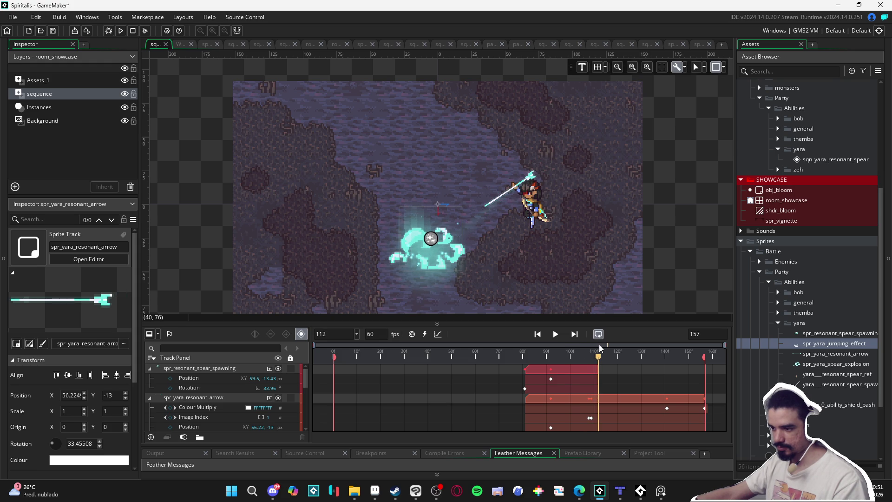
pyautogui.scroll(-2, 604, 395)
pyautogui.scroll(1, 603, 397)
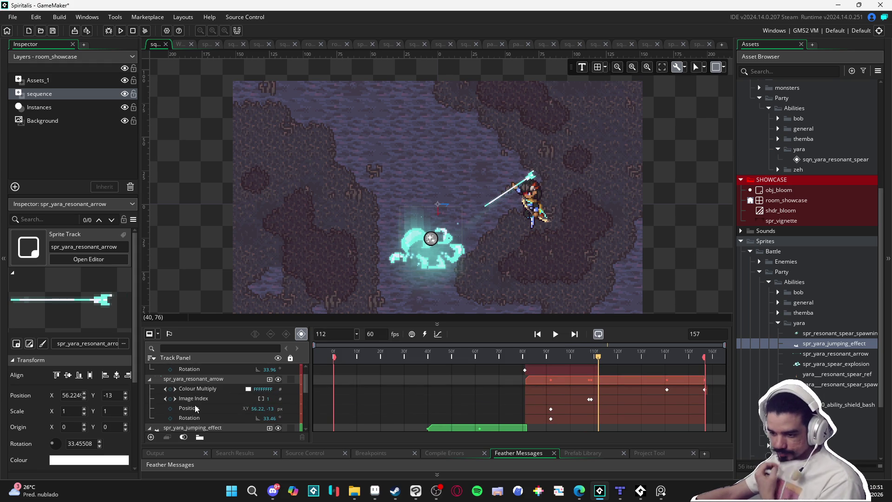
pyautogui.click(171, 400)
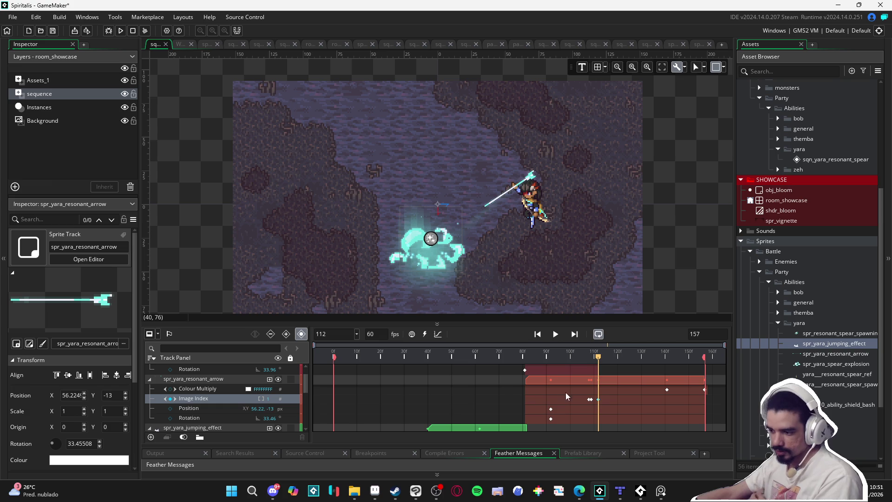
pyautogui.click(588, 400)
# - Delete the stray Image Index key near frame 108 and set Image Index to 0 at frame 113
pyautogui.click(589, 400)
pyautogui.press('Delete')
pyautogui.moveTo(600, 358)
pyautogui.mouseDown()
pyautogui.moveTo(530, 356)
pyautogui.moveTo(601, 349)
pyautogui.mouseUp()
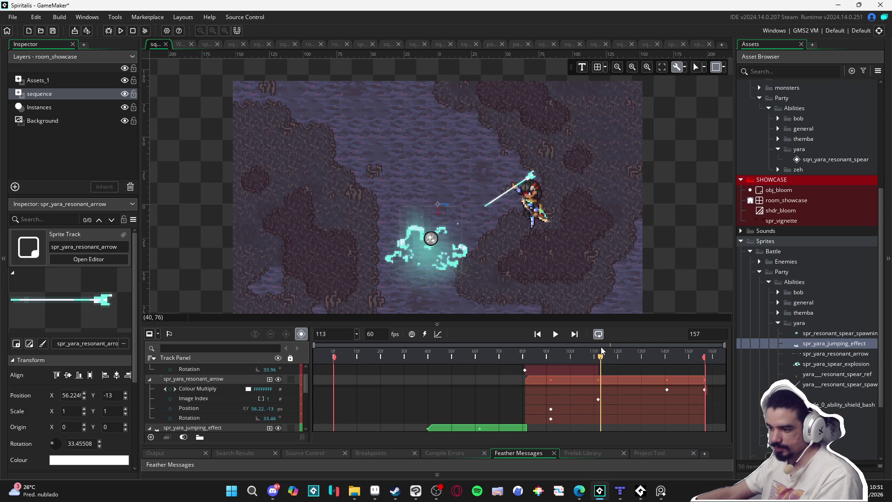
pyautogui.click(598, 399)
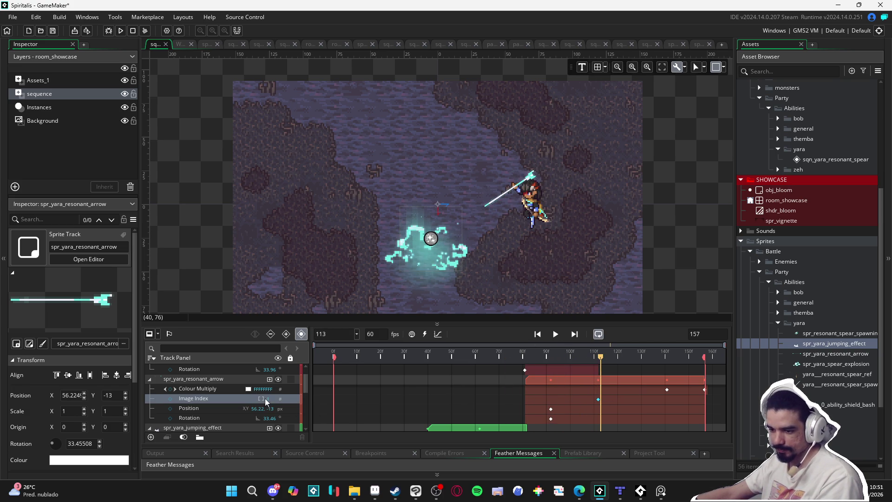
pyautogui.write('0')
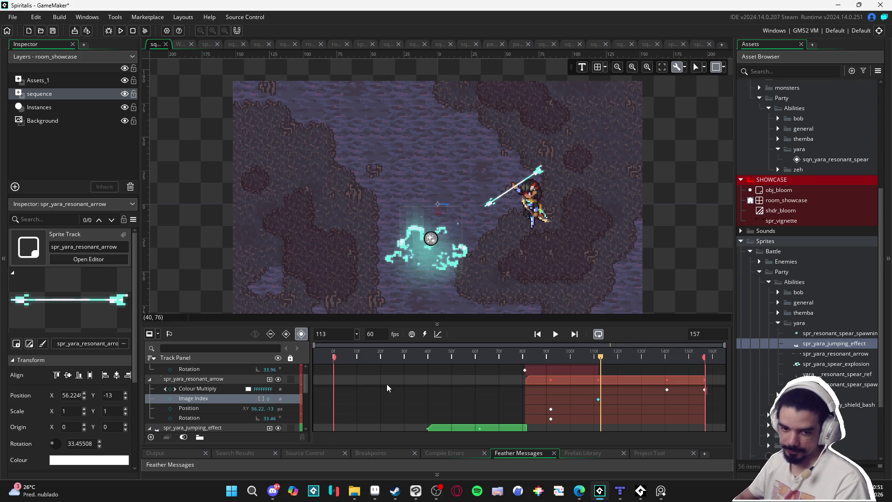
pyautogui.moveTo(600, 355)
pyautogui.mouseDown()
pyautogui.moveTo(518, 354)
pyautogui.moveTo(632, 344)
pyautogui.moveTo(597, 344)
pyautogui.mouseUp()
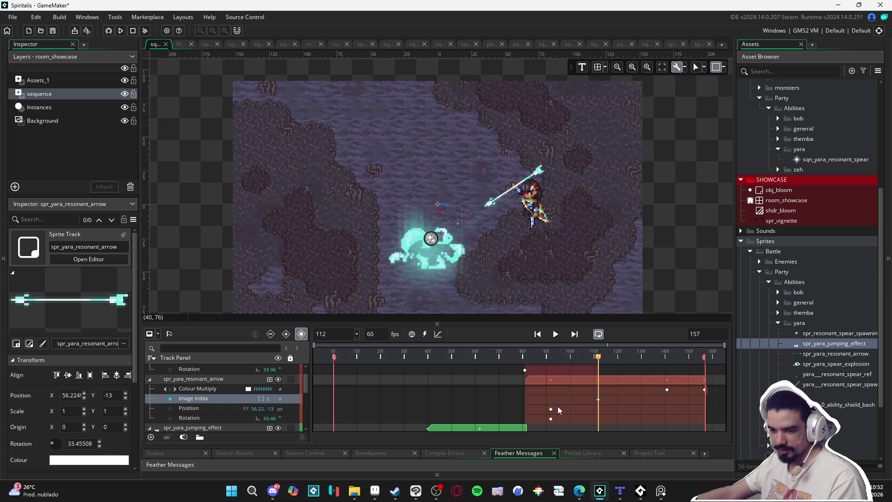
# - Key Image Speed at frame 112 on the yara__resonant_spear_ref track and edit its value
pyautogui.scroll(-5, 558, 406)
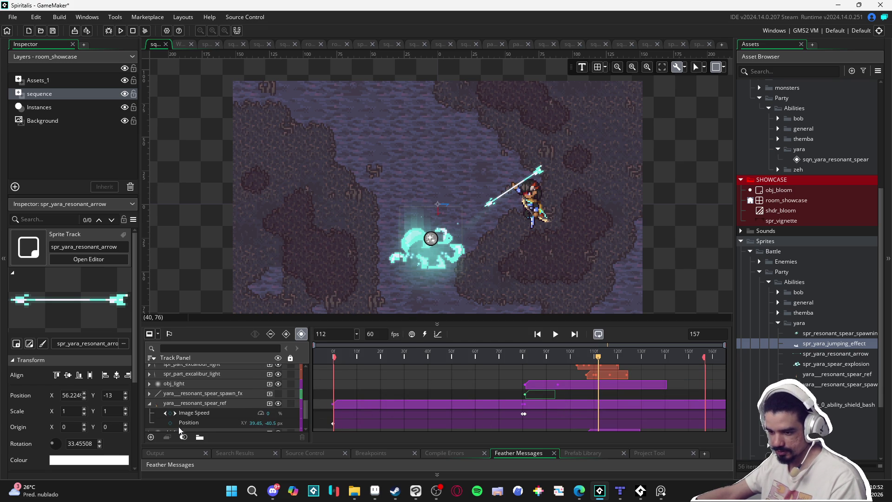
pyautogui.scroll(-1, 177, 420)
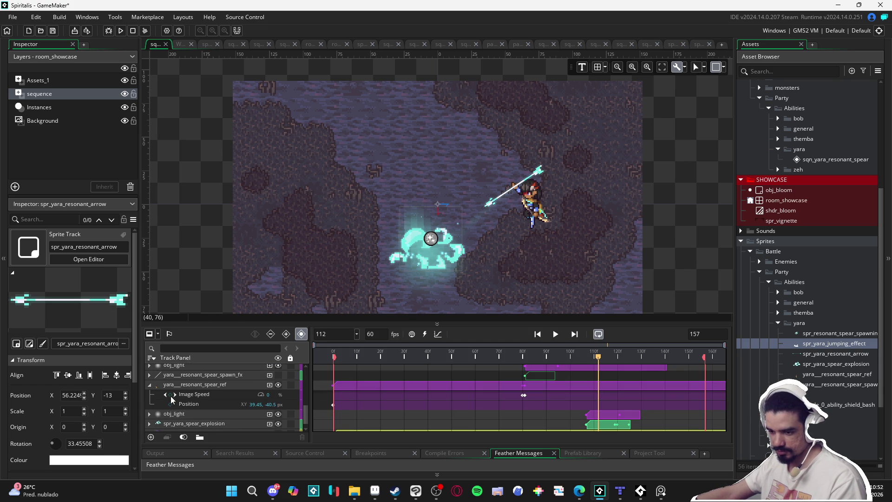
pyautogui.click(170, 395)
pyautogui.moveTo(598, 357); pyautogui.dragTo(596, 359)
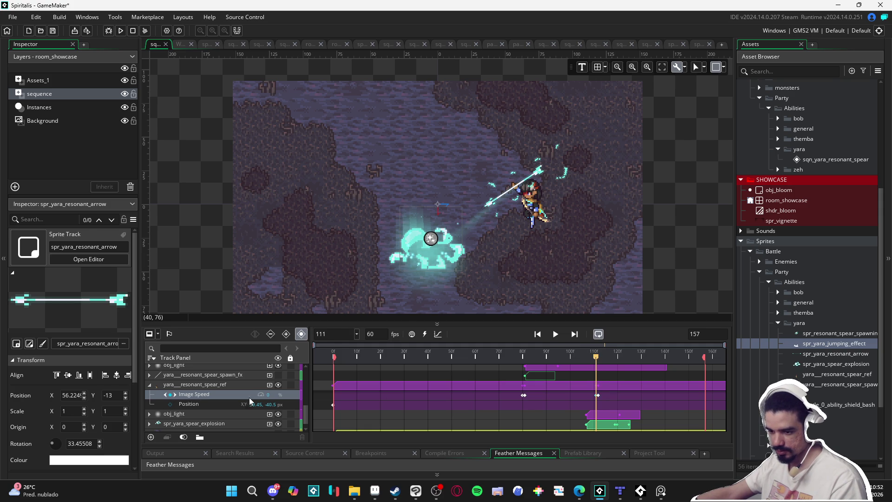
pyautogui.moveTo(598, 359); pyautogui.dragTo(601, 358)
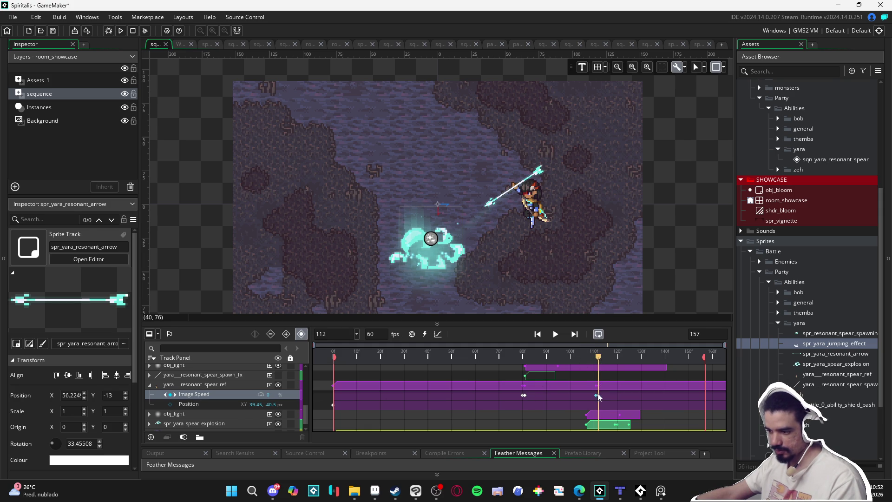
pyautogui.click(268, 395)
pyautogui.write('100')
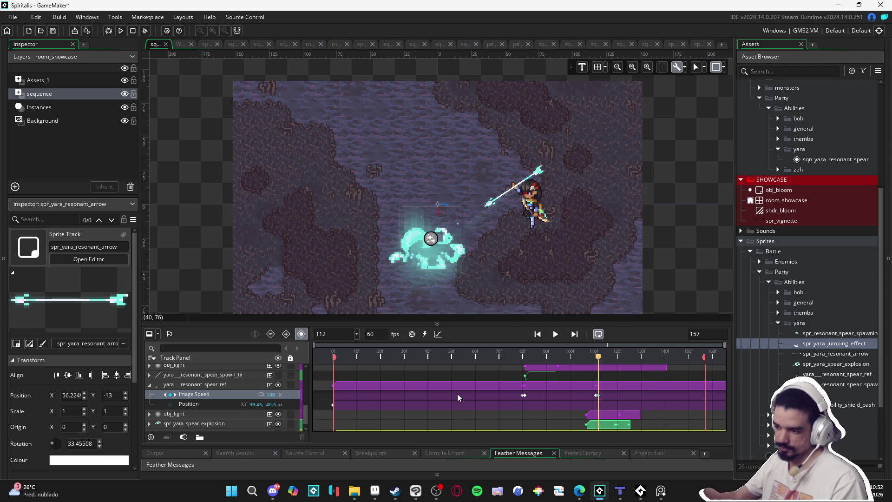
pyautogui.moveTo(599, 359)
pyautogui.mouseDown()
pyautogui.moveTo(660, 360)
pyautogui.moveTo(598, 359)
pyautogui.moveTo(607, 358)
pyautogui.mouseUp()
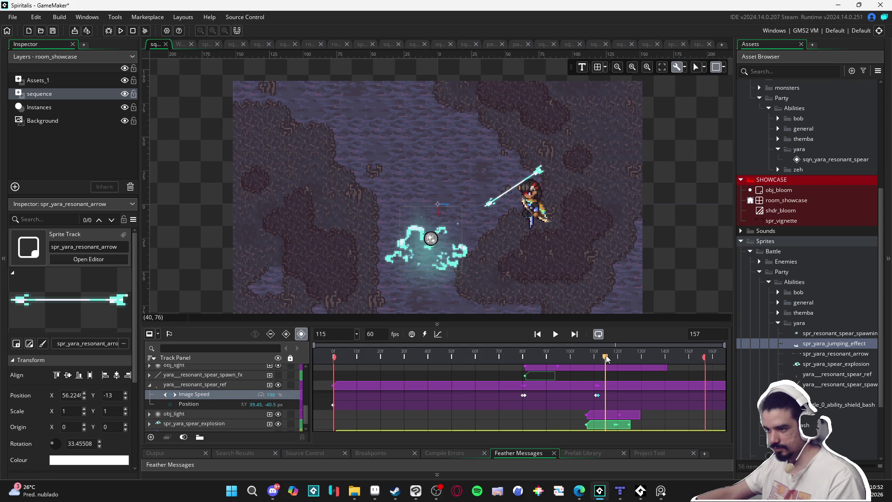
pyautogui.click(542, 169)
pyautogui.scroll(5, 542, 180)
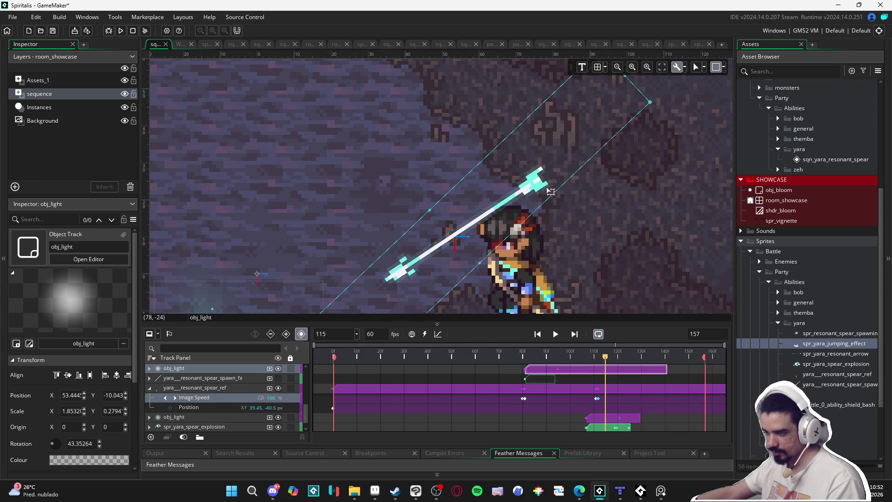
# - At frame 115, nudge the resonant arrow up-right and rotate it slightly clockwise
pyautogui.scroll(-5, 199, 386)
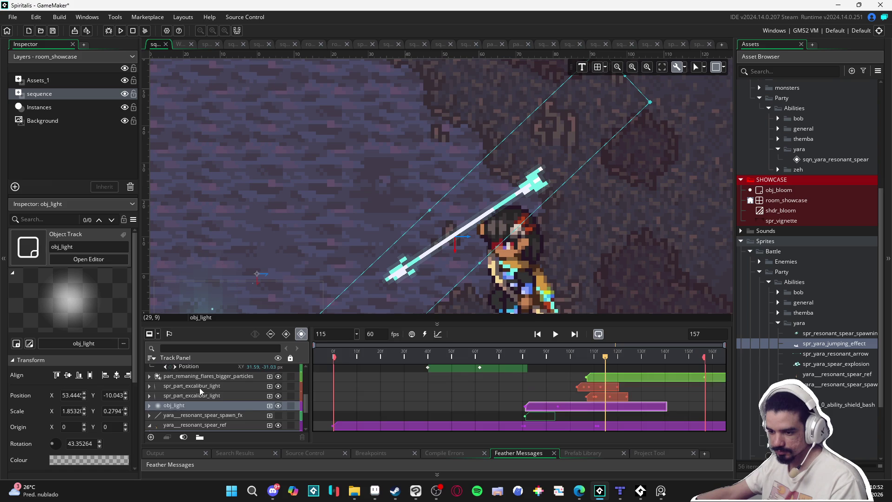
pyautogui.click(218, 399)
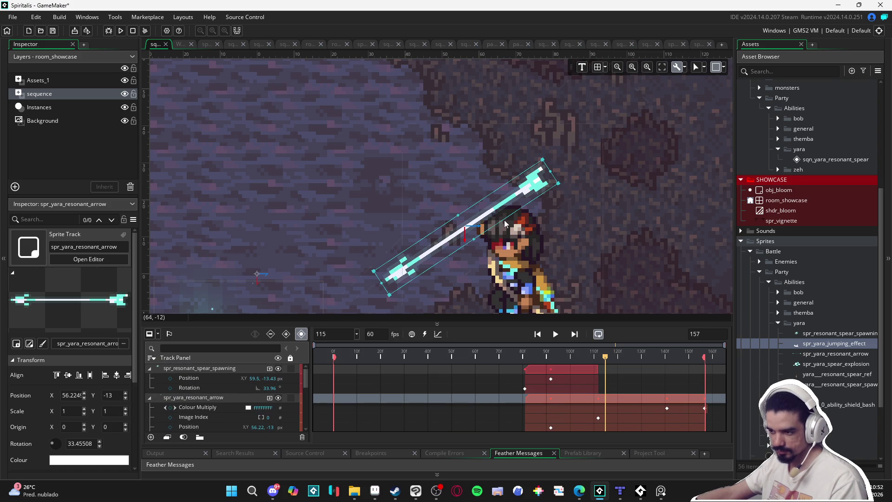
pyautogui.moveTo(533, 200); pyautogui.dragTo(559, 190)
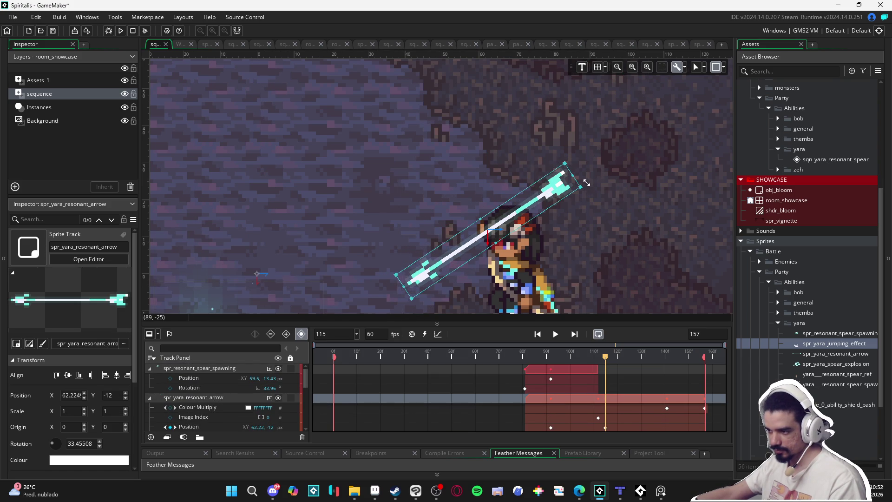
pyautogui.moveTo(587, 182); pyautogui.dragTo(594, 203)
# - At frame 132, move the arrow onto the glowing orb at (-13.8, 35), rotated 36.69°
pyautogui.moveTo(603, 359)
pyautogui.mouseDown()
pyautogui.moveTo(553, 339)
pyautogui.moveTo(600, 342)
pyautogui.moveTo(620, 358)
pyautogui.moveTo(644, 360)
pyautogui.mouseUp()
pyautogui.scroll(-3, 563, 246)
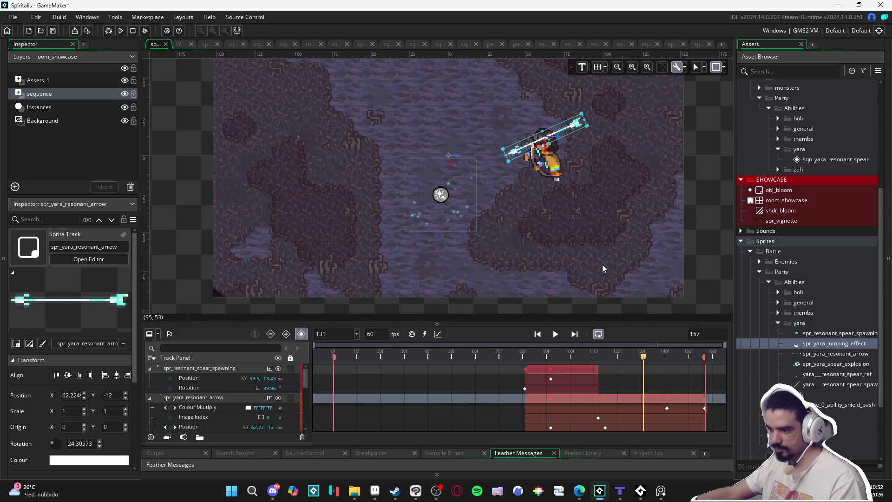
pyautogui.moveTo(645, 360)
pyautogui.mouseDown()
pyautogui.moveTo(580, 351)
pyautogui.moveTo(661, 363)
pyautogui.moveTo(637, 358)
pyautogui.moveTo(649, 364)
pyautogui.mouseUp()
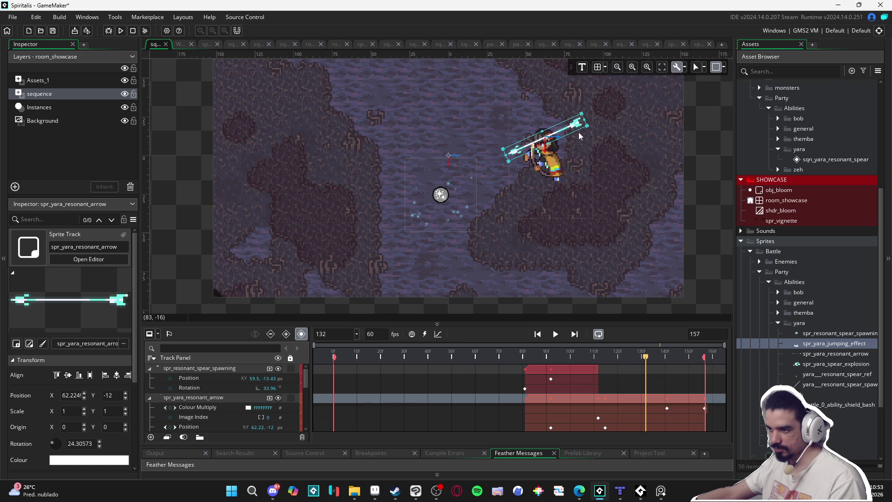
pyautogui.moveTo(575, 127); pyautogui.dragTo(455, 194)
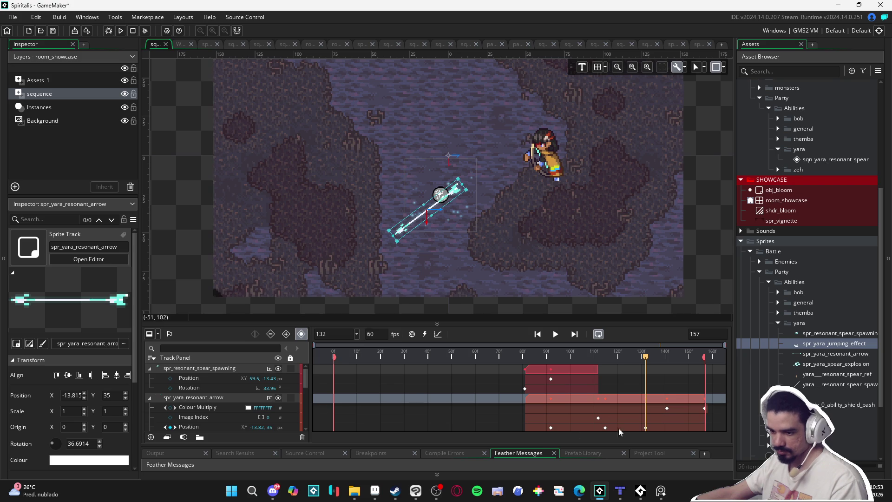
# - Key Image Index at frame 131 to hold it, then set Image Index to 1 at frame 132
pyautogui.scroll(-2, 618, 415)
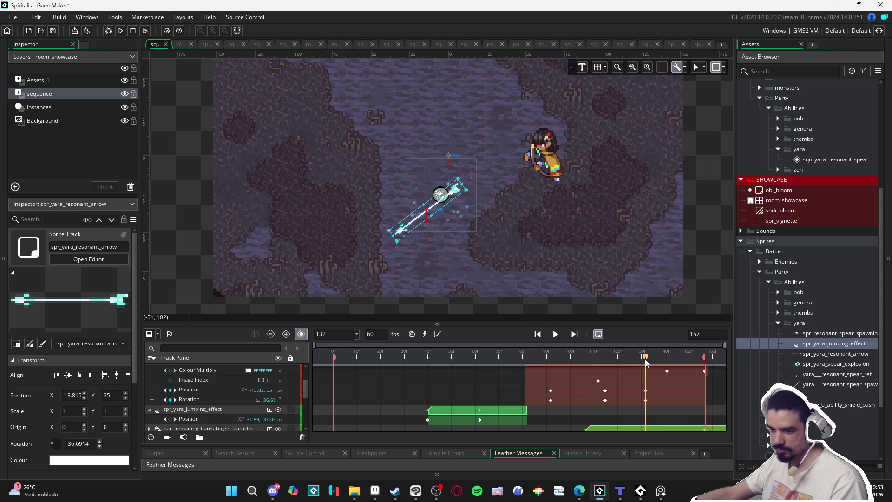
pyautogui.moveTo(646, 363); pyautogui.dragTo(644, 363)
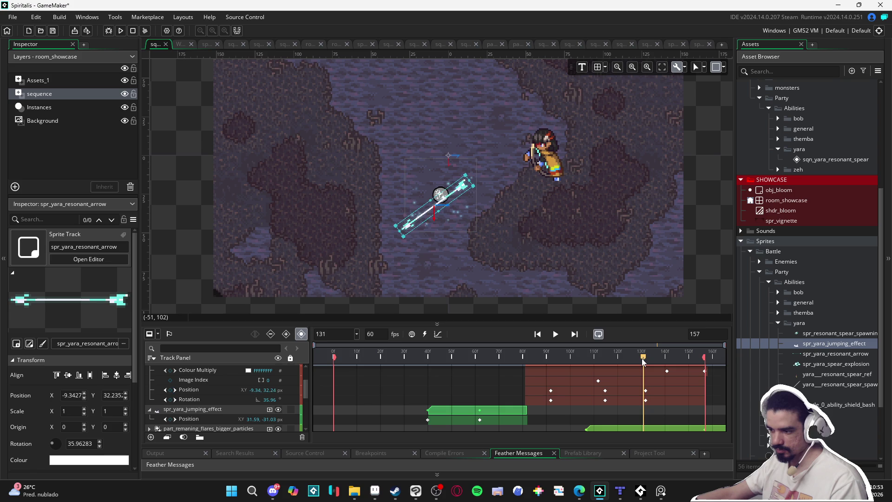
pyautogui.click(170, 380)
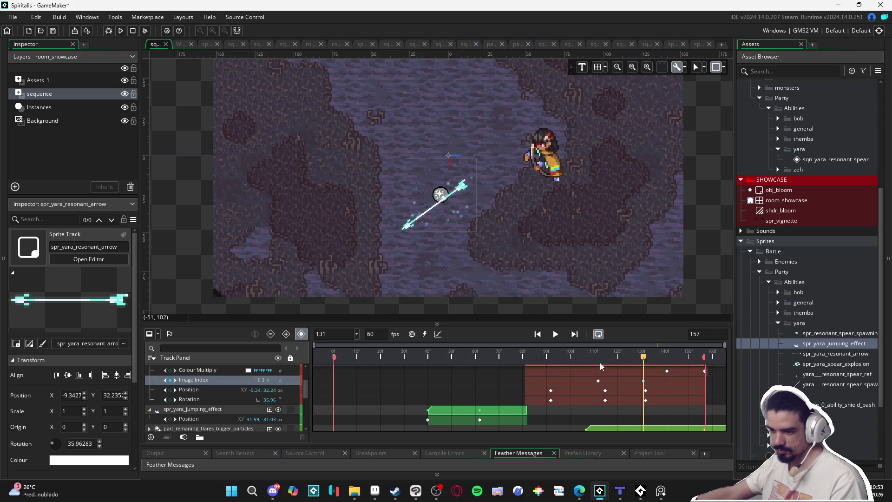
pyautogui.moveTo(644, 359); pyautogui.dragTo(647, 358)
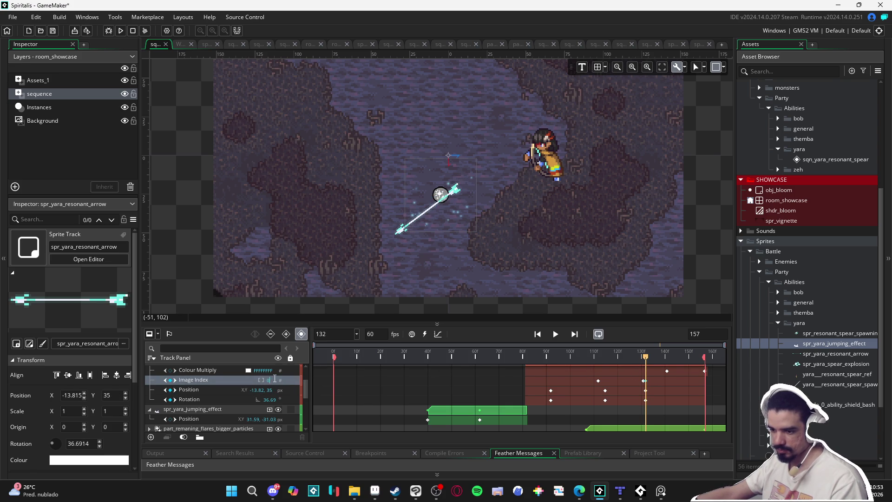
pyautogui.write('1')
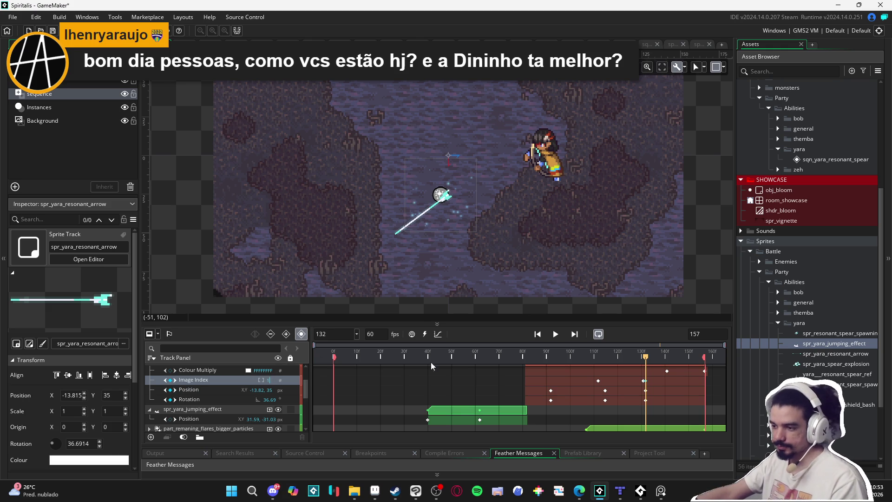
pyautogui.moveTo(647, 362); pyautogui.dragTo(690, 368)
pyautogui.press('space')
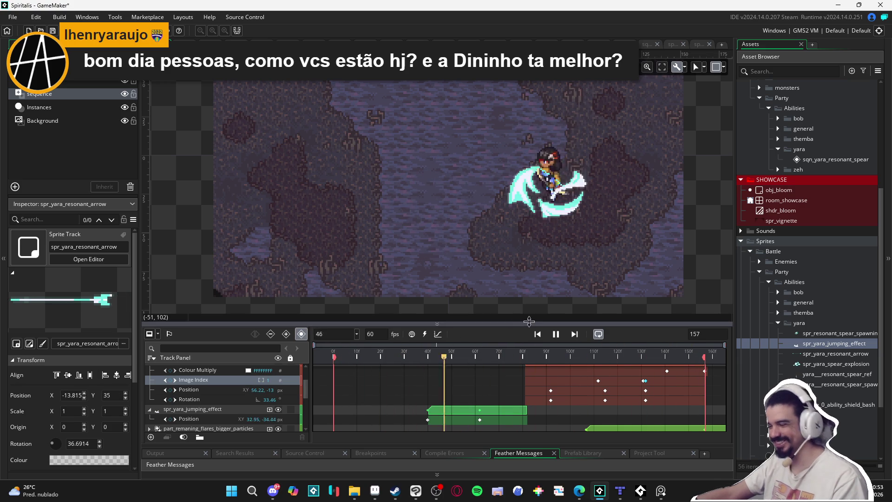
pyautogui.press('space')
pyautogui.press('space')
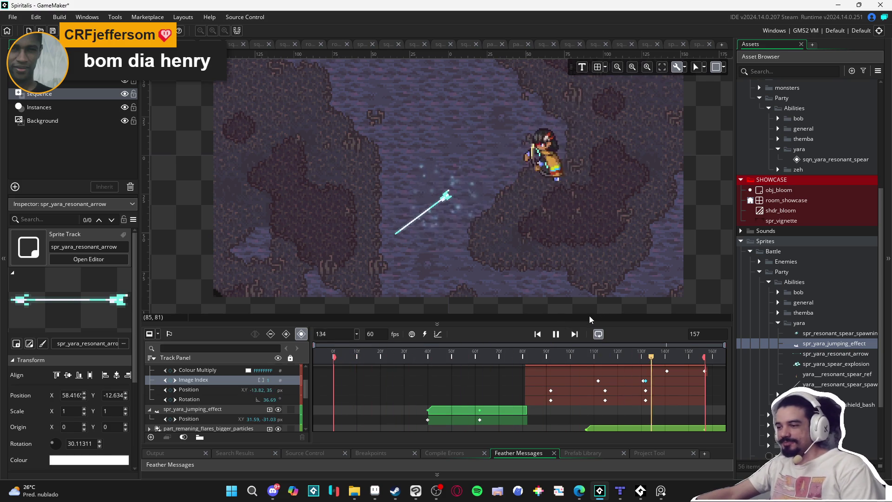
pyautogui.click(561, 331)
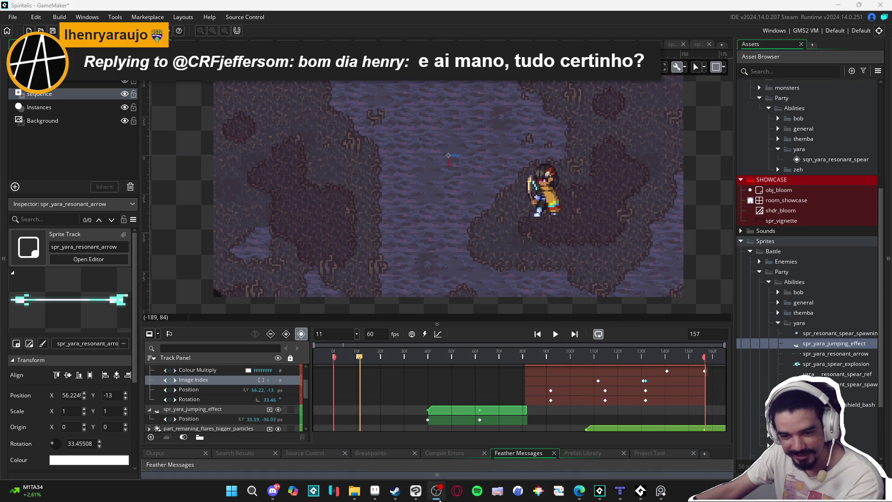
pyautogui.click(440, 499)
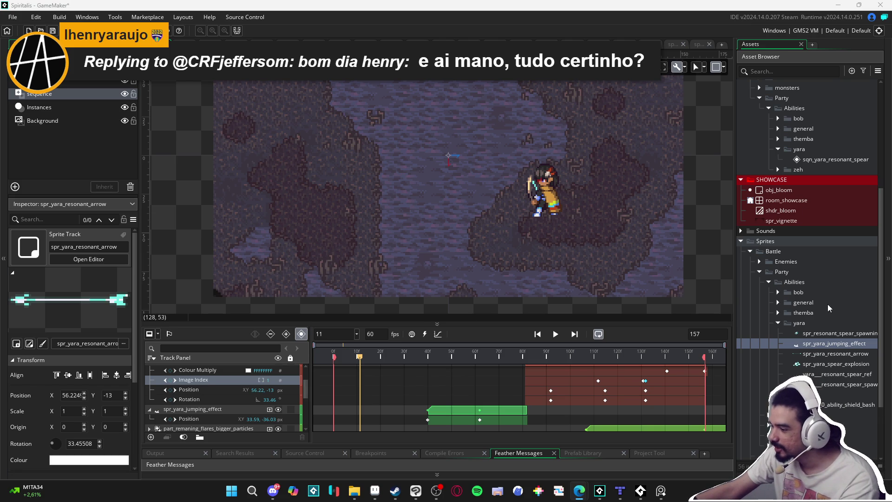
pyautogui.scroll(3, 807, 224)
pyautogui.click(780, 214)
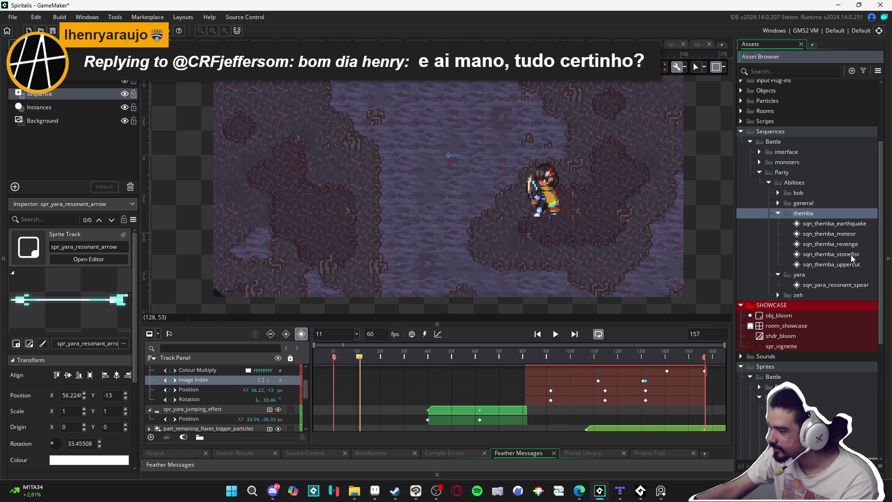
# - Open and play sqn_themba_meteor and sqn_themba_earthquake for timing reference
pyautogui.doubleClick(835, 236)
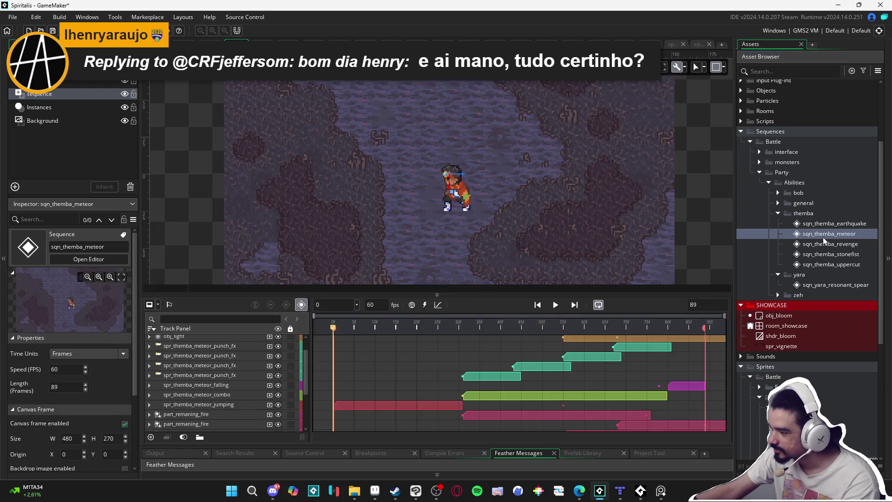
pyautogui.click(555, 305)
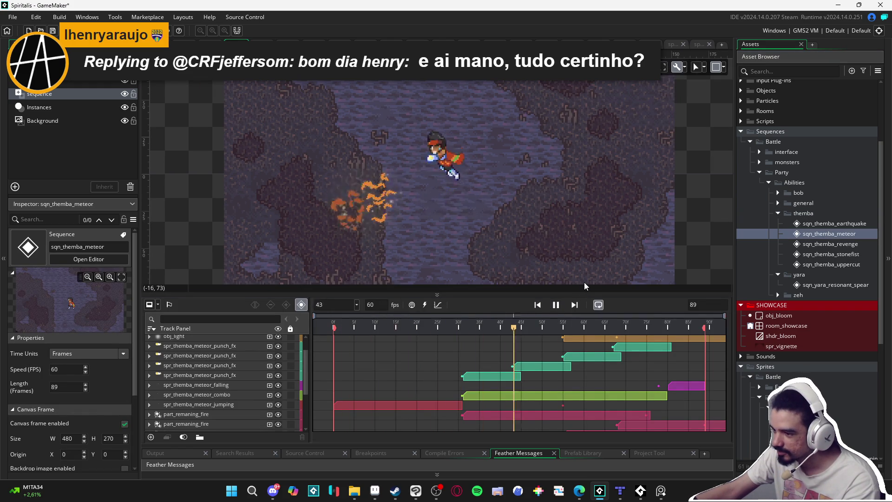
pyautogui.doubleClick(821, 224)
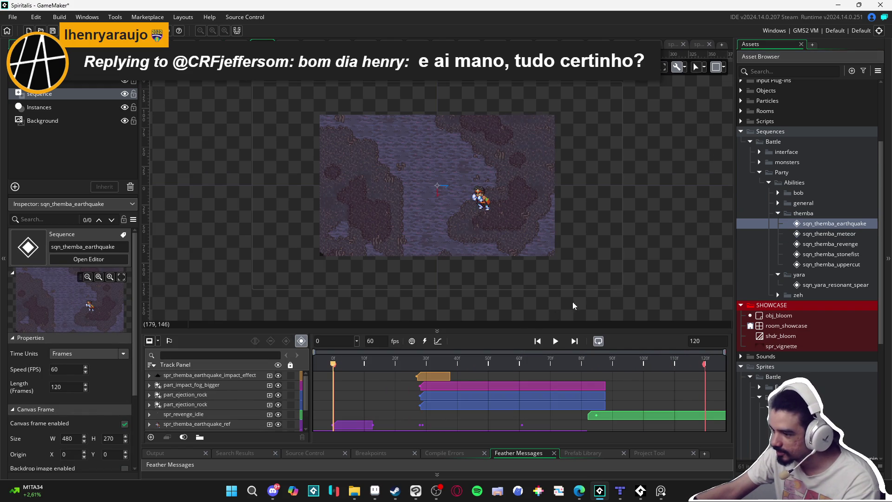
pyautogui.click(554, 341)
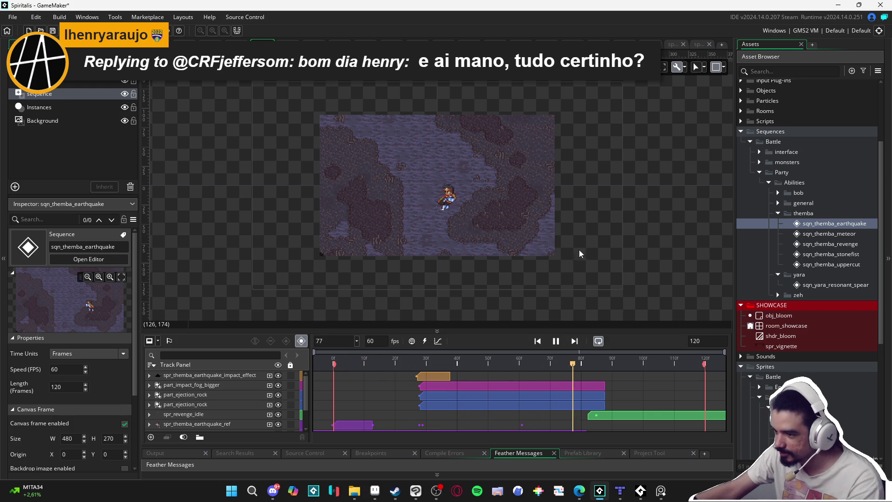
pyautogui.scroll(1, 470, 224)
# - Expand the general, nirvana and bob folders and preview sqn_bob_auroras_grace, sqn_bob_cryowhirlwind and sqn_bob_excalibur
pyautogui.doubleClick(800, 203)
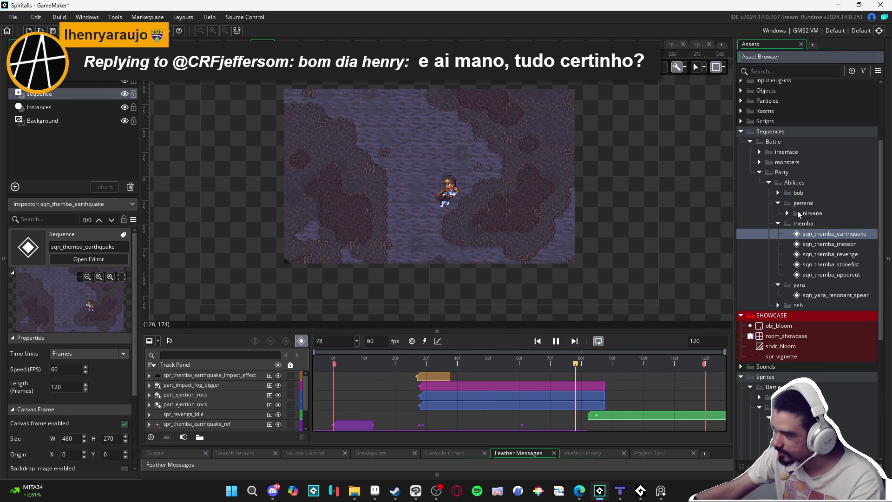
pyautogui.click(787, 212)
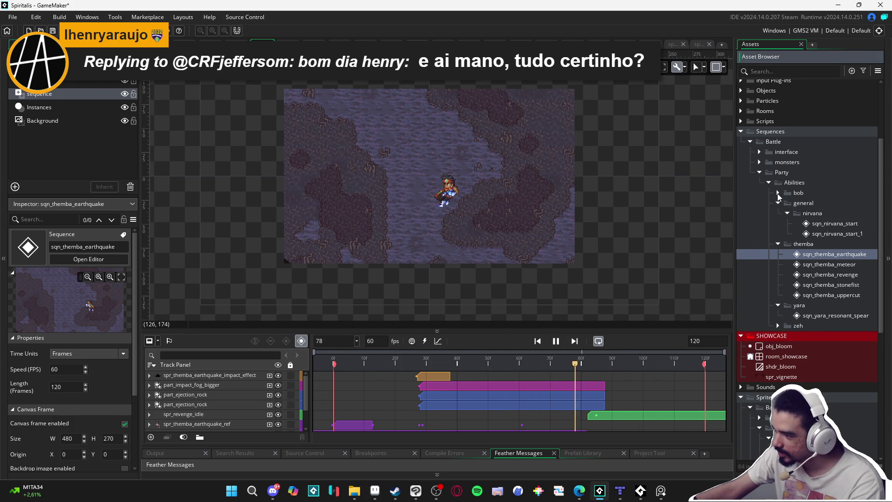
pyautogui.click(778, 192)
pyautogui.doubleClick(851, 203)
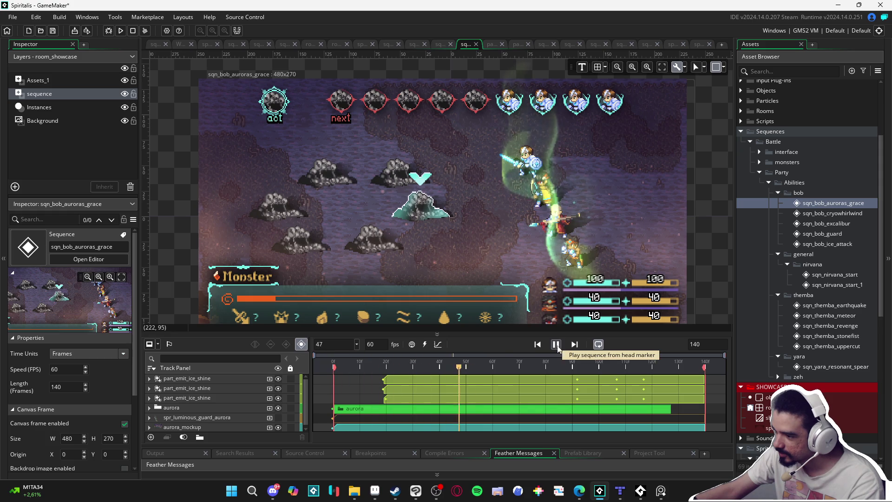
pyautogui.doubleClick(831, 213)
pyautogui.doubleClick(810, 226)
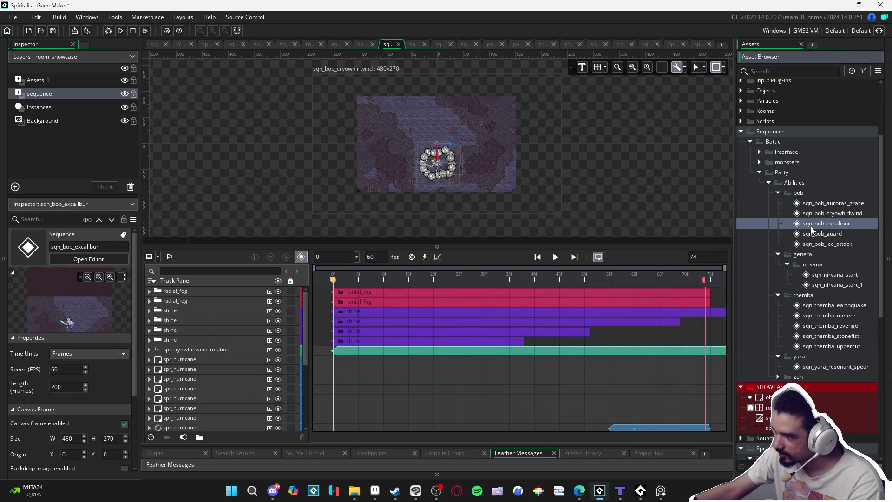
pyautogui.click(560, 257)
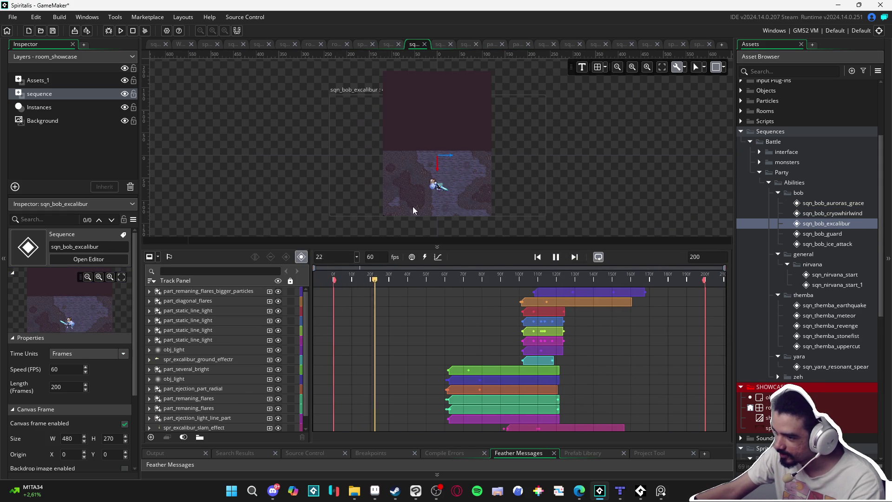
# - Enlarge the canvas preview and look at sqn_bob_guard, sqn_bob_ice_attack and sqn_nirvana_start
pyautogui.scroll(3, 423, 210)
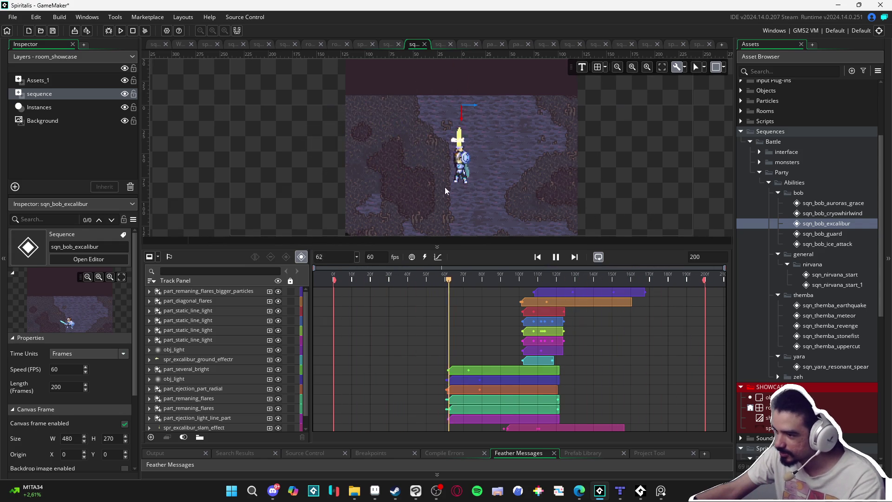
pyautogui.scroll(2, 451, 190)
pyautogui.moveTo(540, 248); pyautogui.dragTo(540, 320)
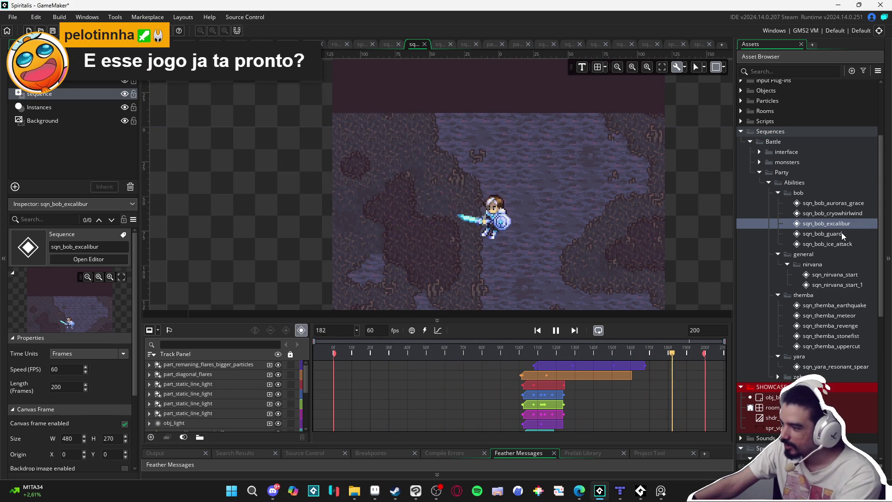
pyautogui.doubleClick(842, 234)
pyautogui.doubleClick(851, 244)
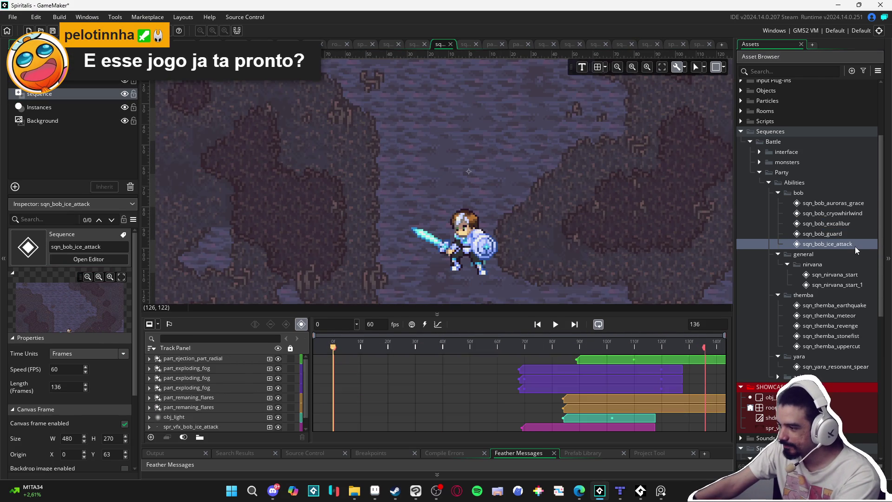
pyautogui.click(848, 276)
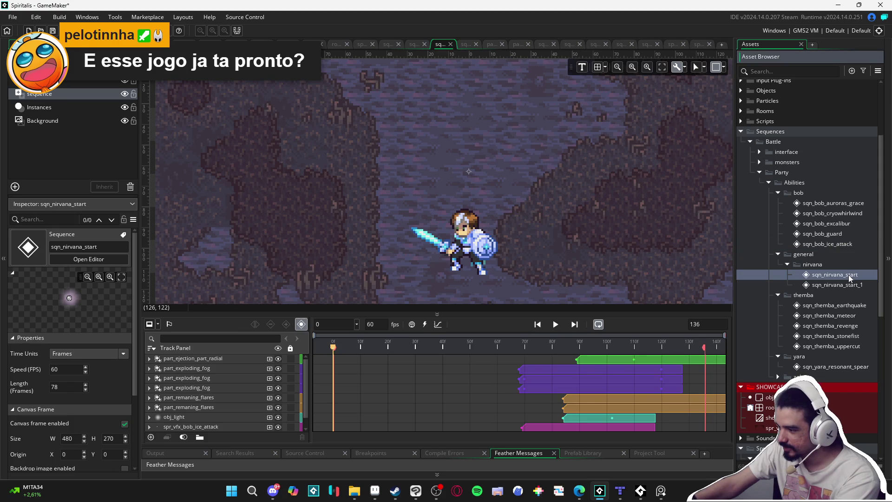
# - Reopen sqn_themba_meteor, play sqn_themba_revenge and sqn_themba_stonefist, then open sqn_themba_uppercut
pyautogui.doubleClick(864, 315)
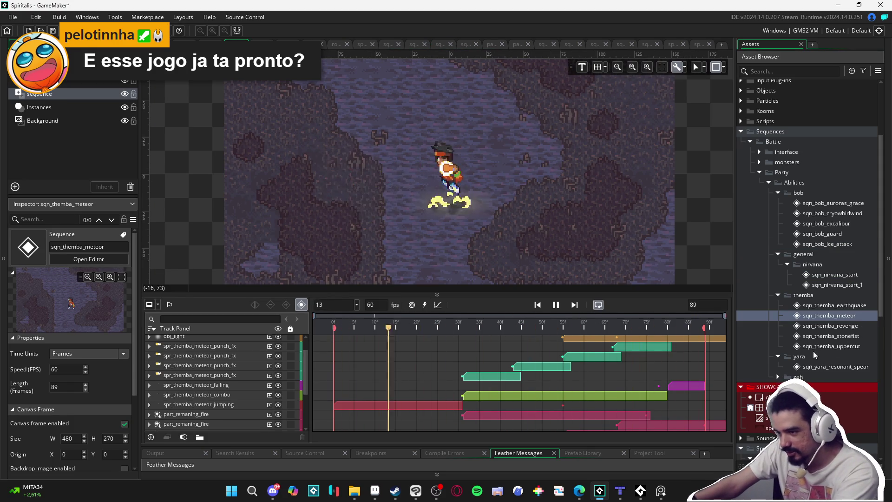
pyautogui.doubleClick(827, 326)
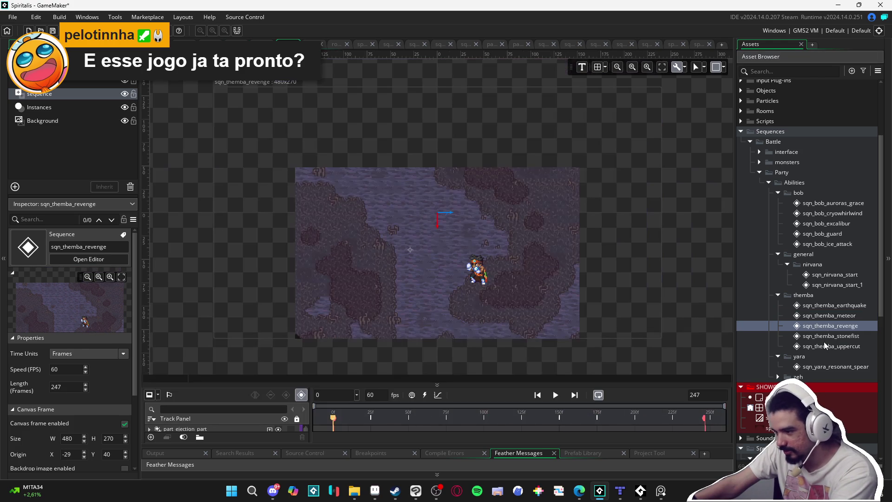
pyautogui.doubleClick(831, 336)
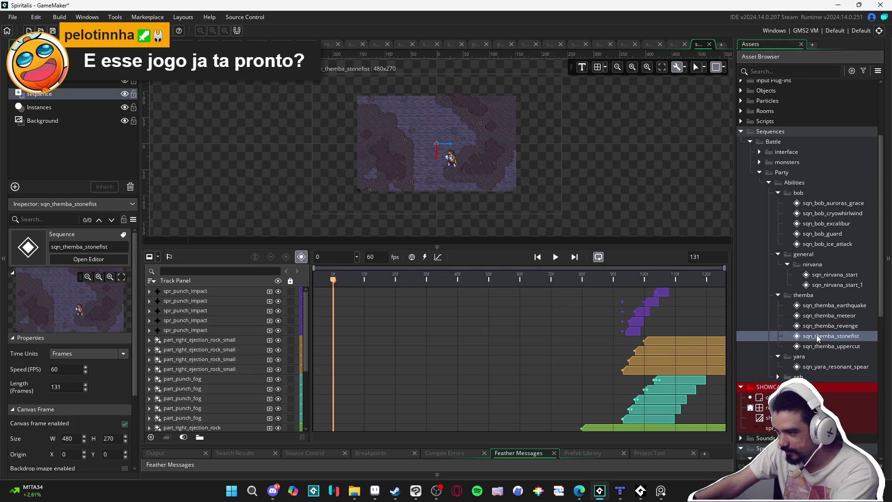
pyautogui.click(555, 256)
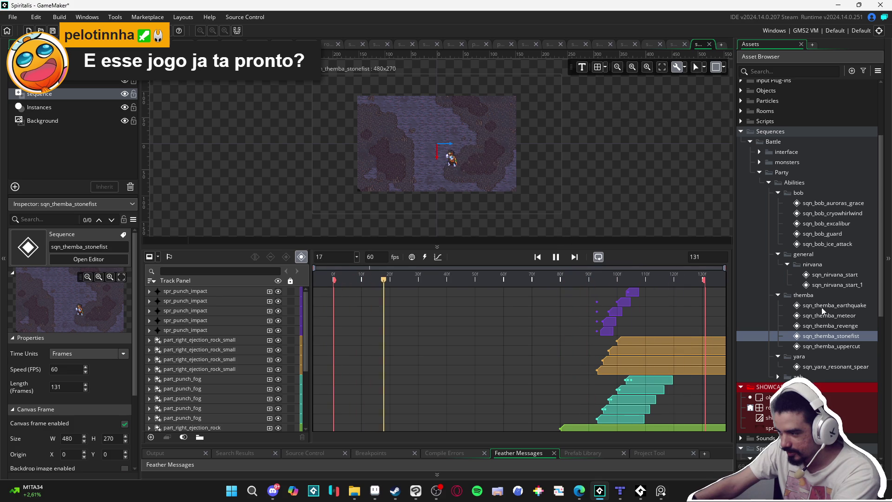
pyautogui.click(835, 345)
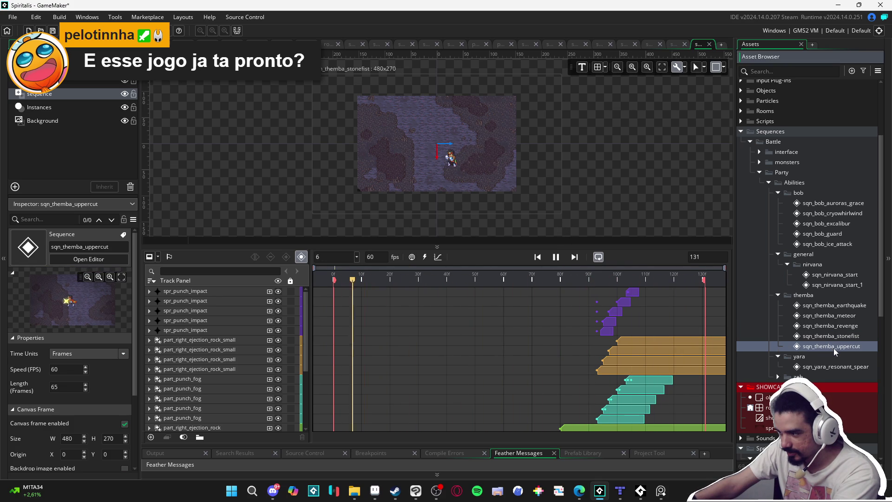
pyautogui.doubleClick(833, 346)
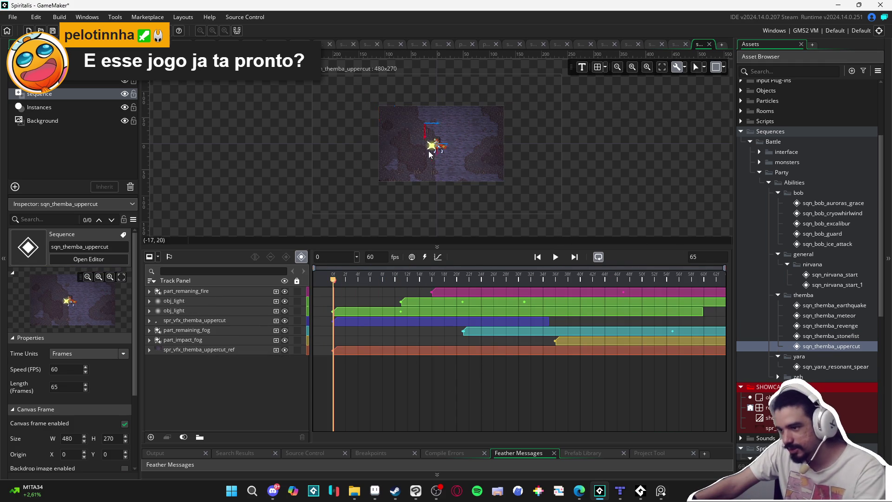
# - Enlarge the canvas and play sqn_themba_uppercut through its 65 frames
pyautogui.scroll(5, 446, 158)
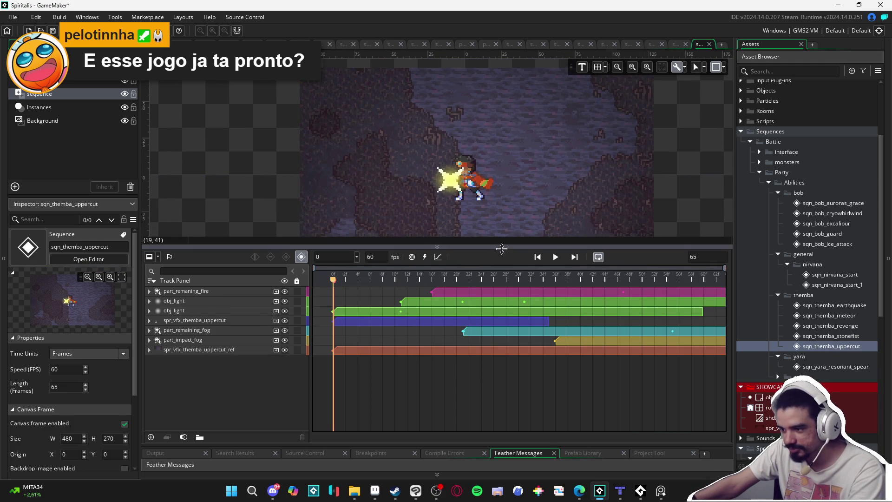
pyautogui.moveTo(472, 244); pyautogui.dragTo(473, 318)
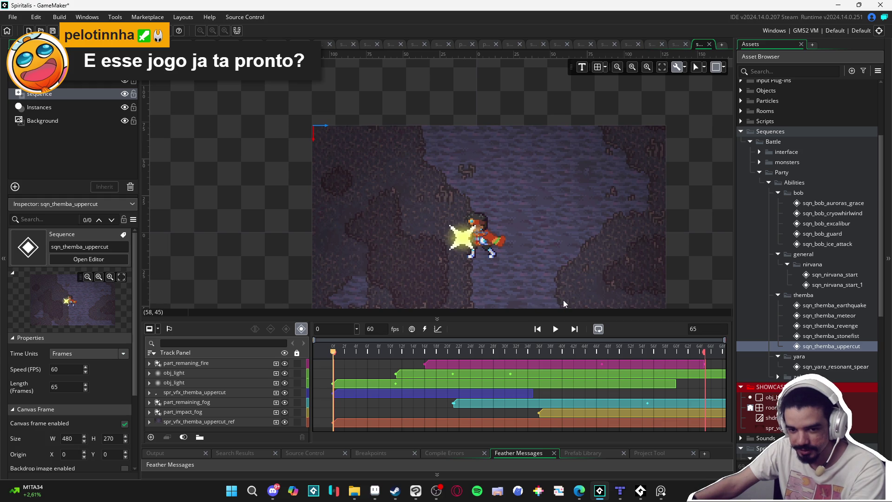
pyautogui.click(555, 329)
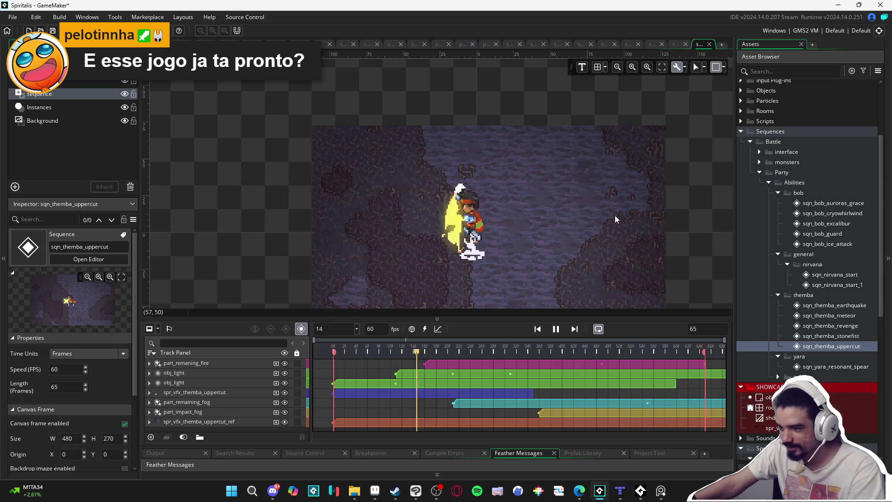
pyautogui.scroll(1, 530, 259)
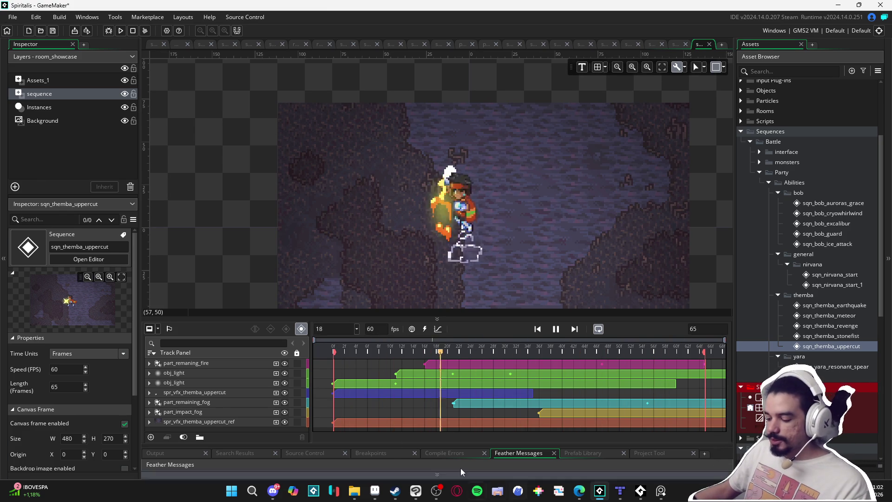
# - Check spr_yara_resonant_arrow in Aseprite, then come back to GameMaker
pyautogui.moveTo(345, 487)
pyautogui.moveTo(416, 490)
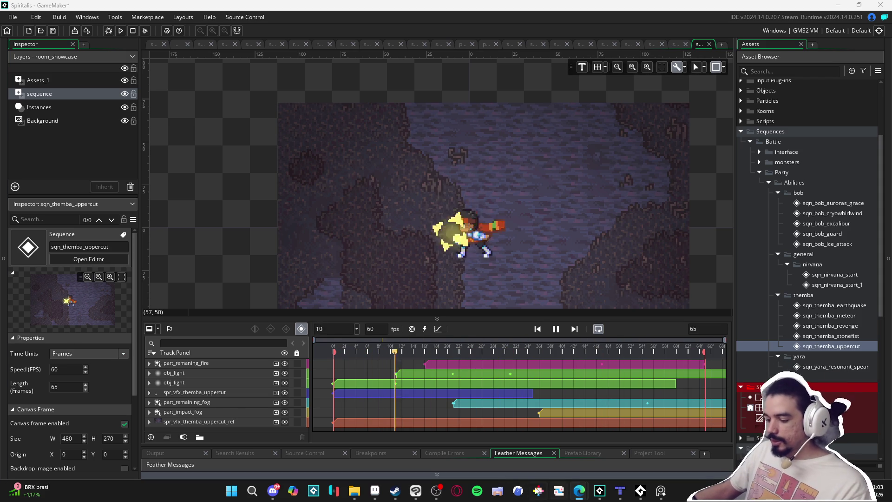
pyautogui.click(374, 491)
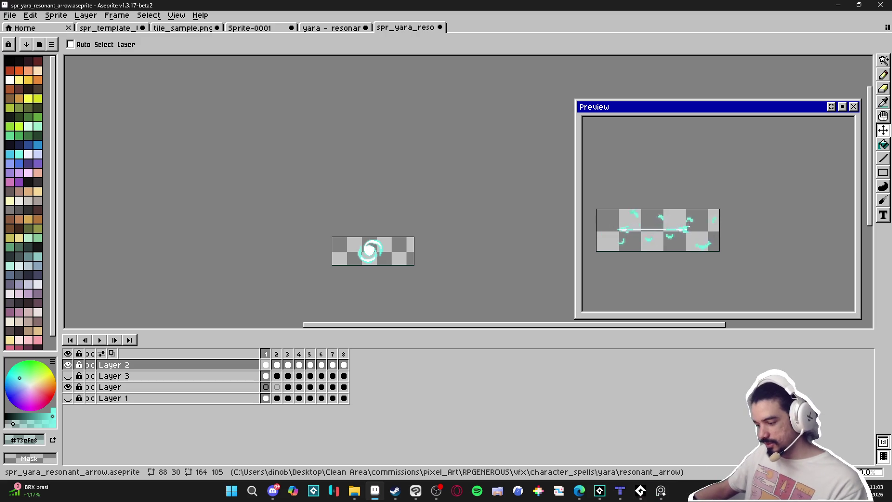
pyautogui.click(603, 488)
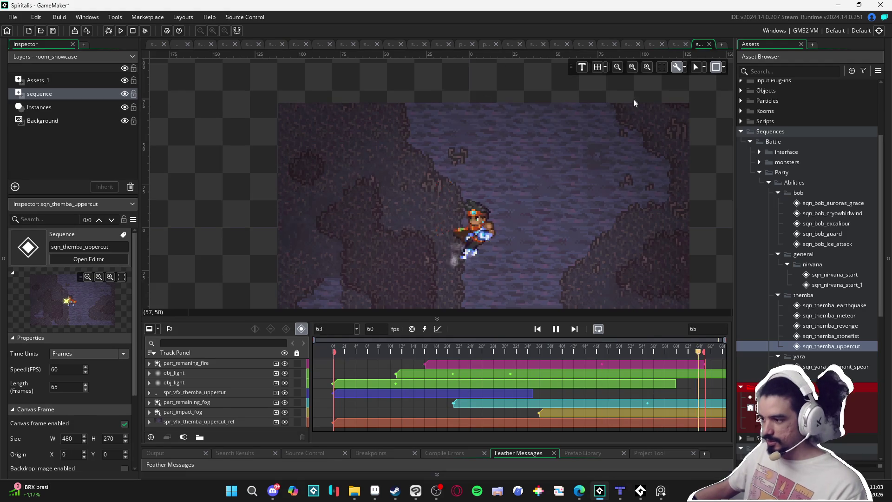
# - Return to Yara's resonant spear sequence, play it, and pause back near frame 89
pyautogui.click(152, 47)
pyautogui.moveTo(508, 197)
pyautogui.mouseDown()
pyautogui.moveTo(414, 222)
pyautogui.moveTo(528, 228)
pyautogui.moveTo(601, 275)
pyautogui.mouseUp()
pyautogui.click(554, 336)
pyautogui.click(556, 335)
pyautogui.moveTo(528, 355)
pyautogui.mouseDown()
pyautogui.moveTo(511, 358)
pyautogui.moveTo(601, 361)
pyautogui.moveTo(513, 358)
pyautogui.moveTo(559, 351)
pyautogui.moveTo(552, 351)
pyautogui.mouseUp()
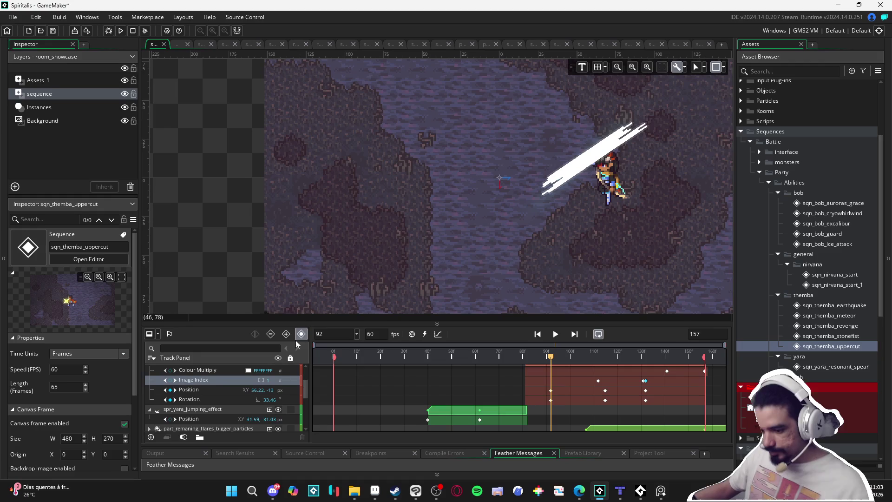
# - Key the arrow's Position around frames 115–117, starting from its frame-92 key
pyautogui.click(208, 391)
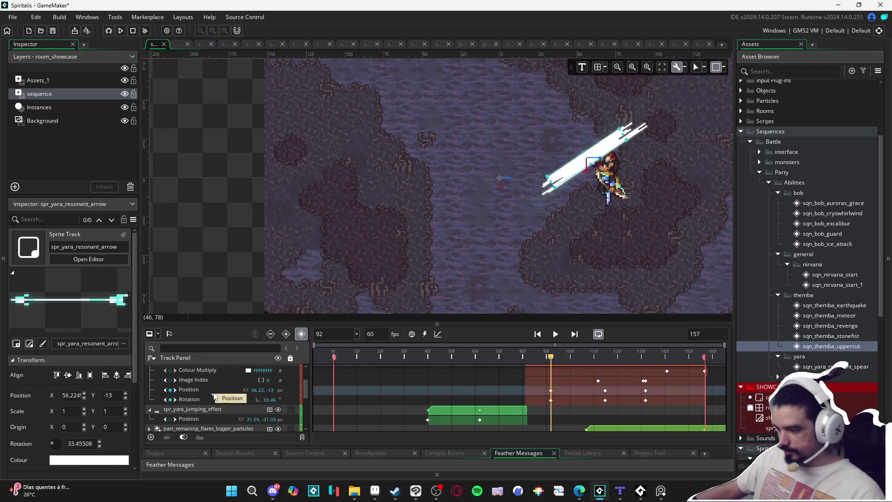
pyautogui.click(551, 392)
pyautogui.click(564, 357)
pyautogui.moveTo(564, 359)
pyautogui.mouseDown()
pyautogui.moveTo(610, 367)
pyautogui.moveTo(588, 371)
pyautogui.moveTo(603, 374)
pyautogui.mouseUp()
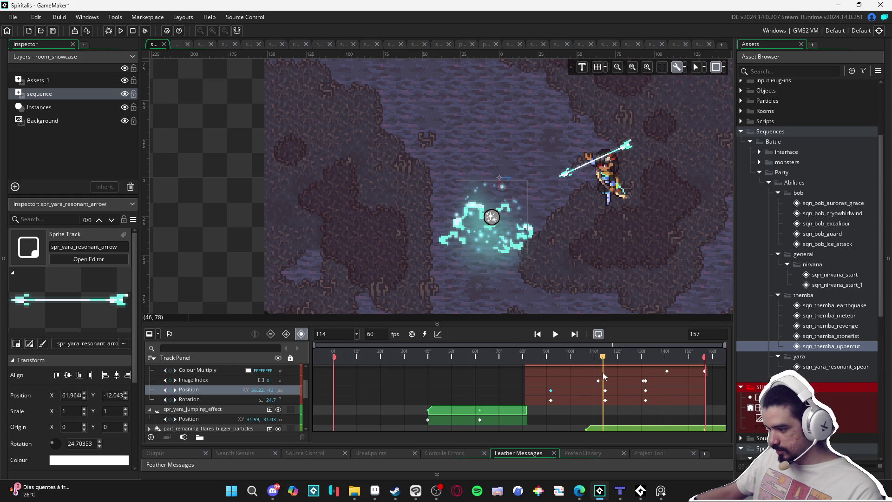
pyautogui.click(604, 391)
pyautogui.moveTo(604, 361)
pyautogui.mouseDown()
pyautogui.moveTo(537, 361)
pyautogui.moveTo(609, 364)
pyautogui.moveTo(602, 371)
pyautogui.mouseUp()
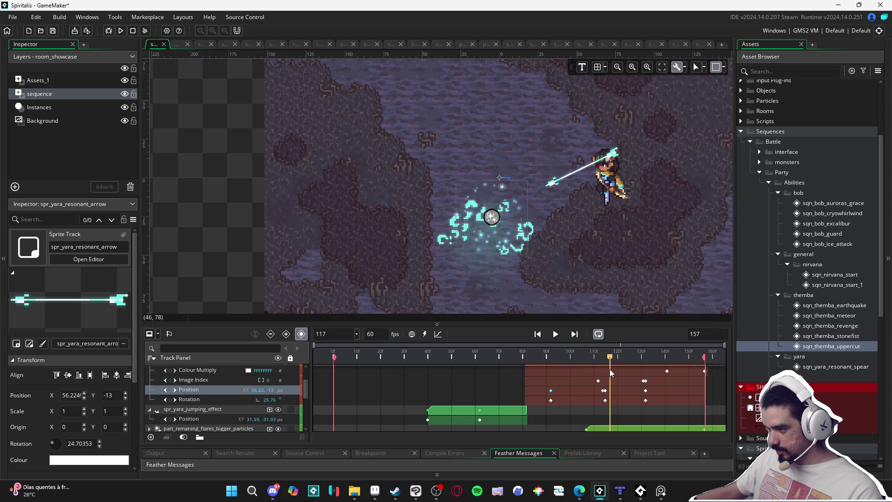
pyautogui.click(603, 374)
pyautogui.click(605, 374)
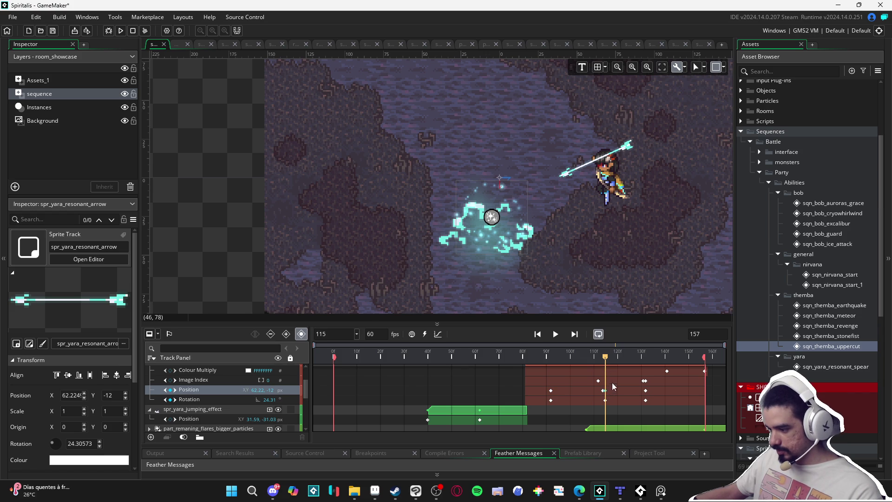
# - Undo the accidental position change at frame 126 and review the flight from frames 110 to 125
pyautogui.moveTo(606, 365); pyautogui.dragTo(649, 374)
pyautogui.click(646, 390)
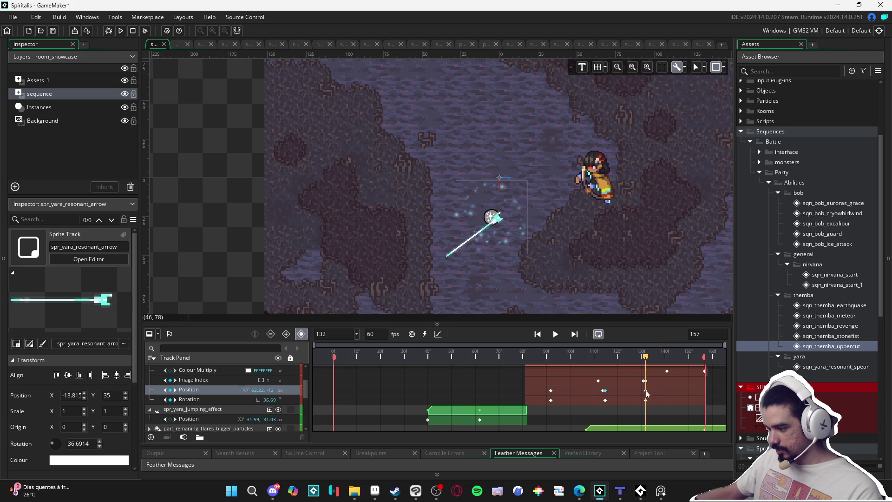
pyautogui.hotkey('ctrl', 'z')
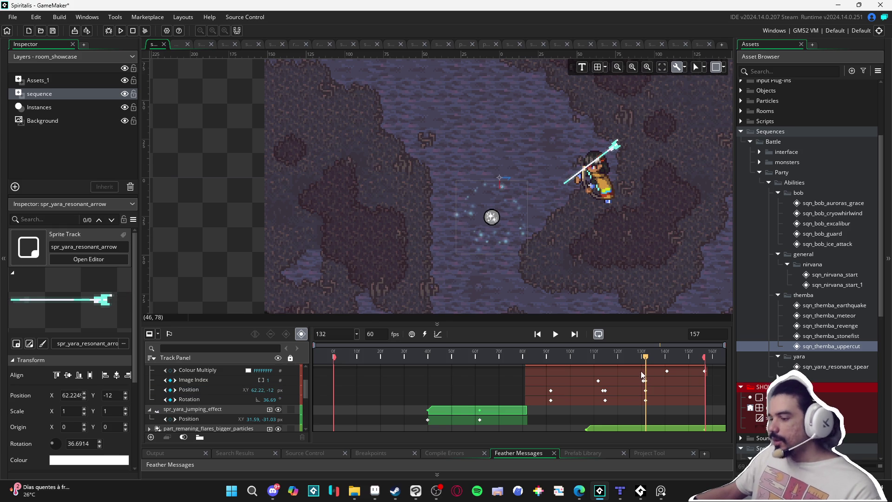
pyautogui.moveTo(649, 359)
pyautogui.mouseDown()
pyautogui.moveTo(550, 359)
pyautogui.moveTo(631, 360)
pyautogui.moveTo(550, 358)
pyautogui.moveTo(571, 358)
pyautogui.moveTo(484, 343)
pyautogui.moveTo(592, 328)
pyautogui.moveTo(511, 328)
pyautogui.moveTo(554, 327)
pyautogui.mouseUp()
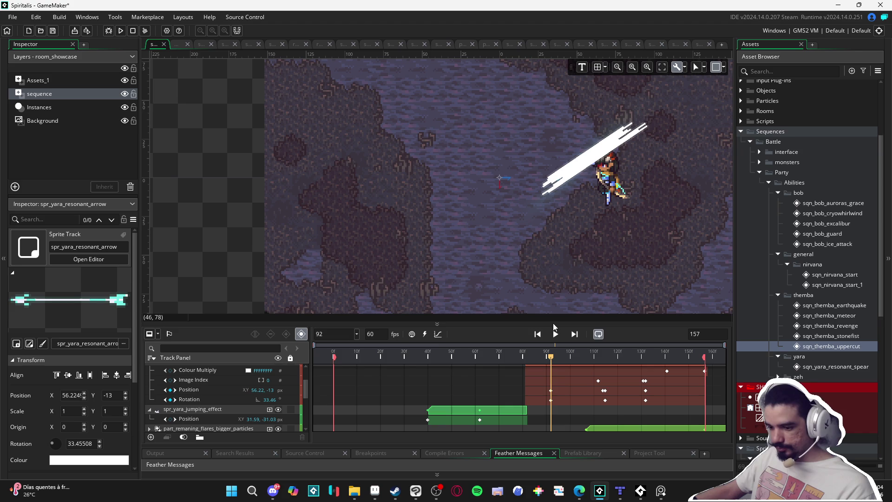
pyautogui.click(604, 399)
# - Add a Position keyframe at frame 120 placing the arrow at (62.22, -12), rotated 35.72°
pyautogui.moveTo(554, 360)
pyautogui.mouseDown()
pyautogui.moveTo(624, 369)
pyautogui.moveTo(526, 375)
pyautogui.moveTo(618, 374)
pyautogui.mouseUp()
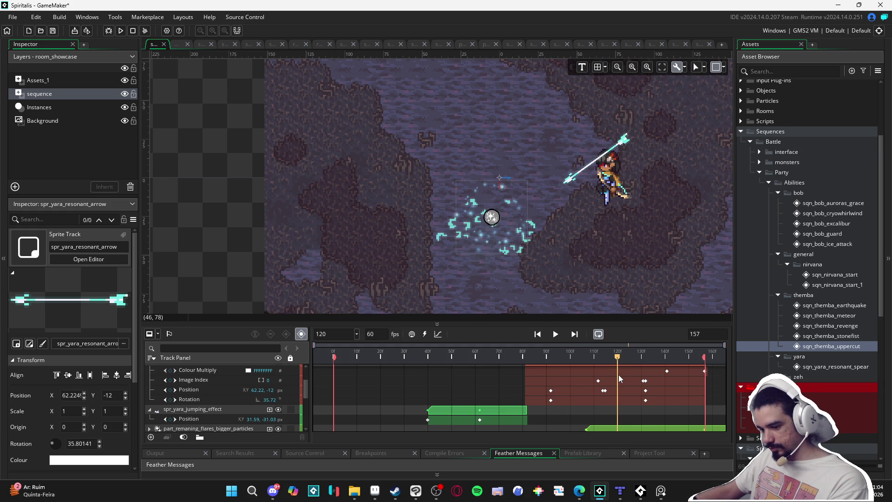
pyautogui.click(171, 389)
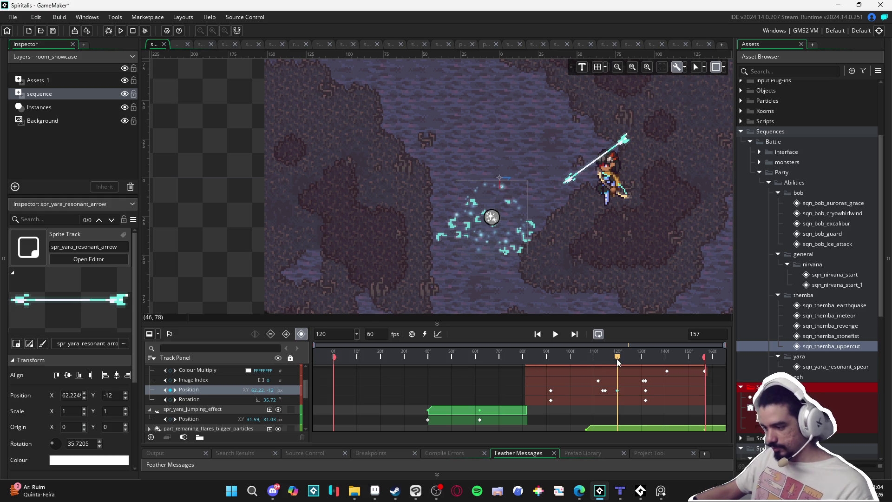
pyautogui.moveTo(619, 360); pyautogui.dragTo(618, 362)
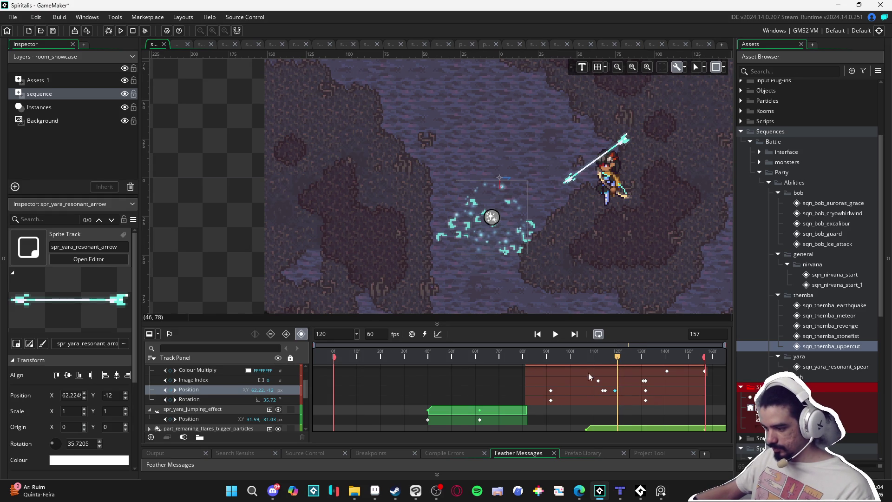
pyautogui.click(601, 203)
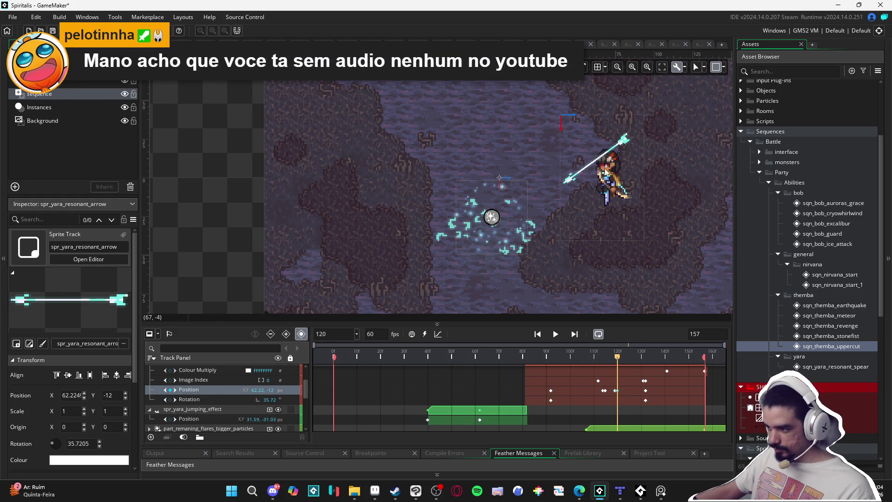
# - Shift the resonant arrow's frame-120 position to X 69.2 and preview frames 120–124
pyautogui.click(599, 162)
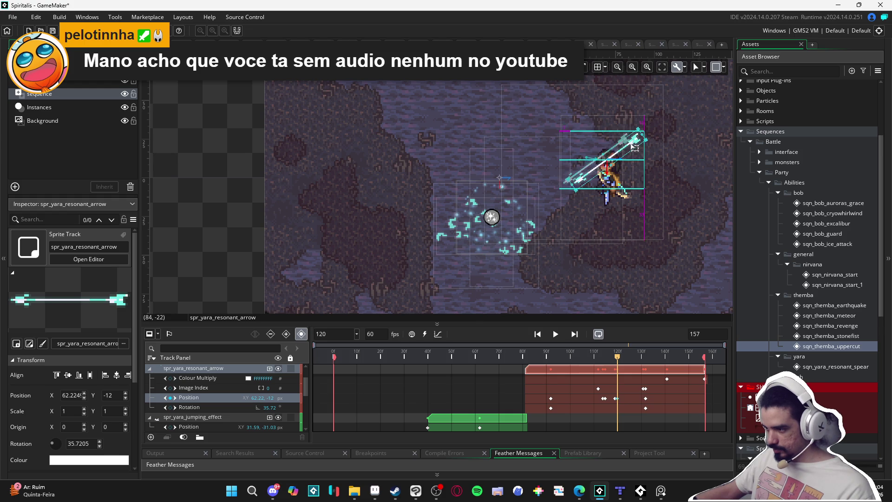
pyautogui.click(634, 148)
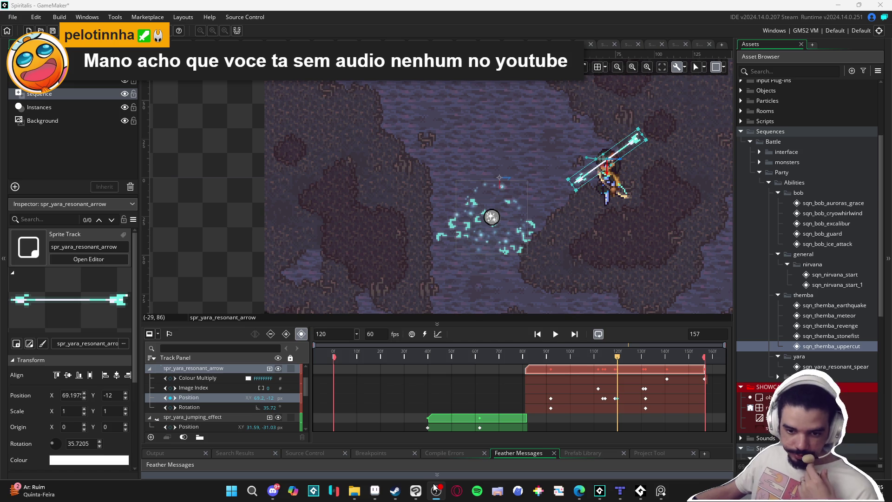
pyautogui.click(610, 386)
pyautogui.moveTo(617, 356)
pyautogui.mouseDown()
pyautogui.moveTo(602, 355)
pyautogui.moveTo(626, 354)
pyautogui.moveTo(607, 355)
pyautogui.moveTo(615, 342)
pyautogui.mouseUp()
# - Copy the arrow's frame-120 Position key and paste it at frame 130
pyautogui.click(617, 398)
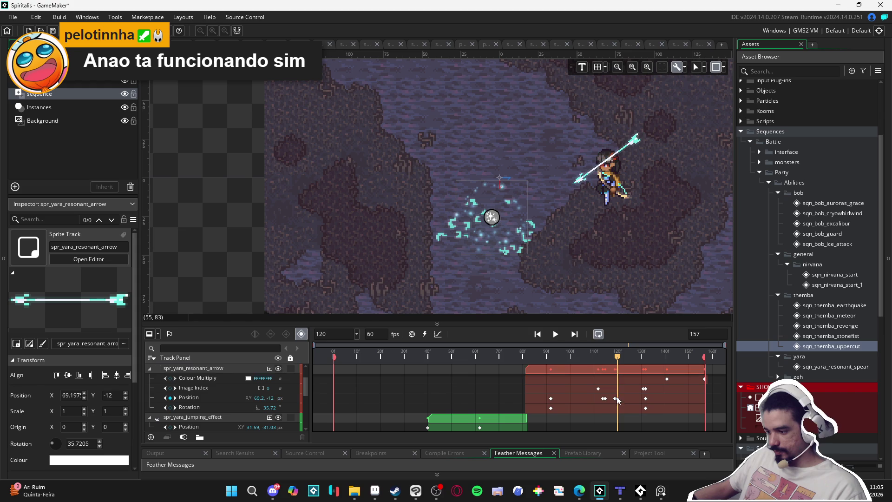
pyautogui.click(617, 398)
pyautogui.moveTo(617, 358); pyautogui.dragTo(641, 365)
pyautogui.hotkey('ctrl', 'v')
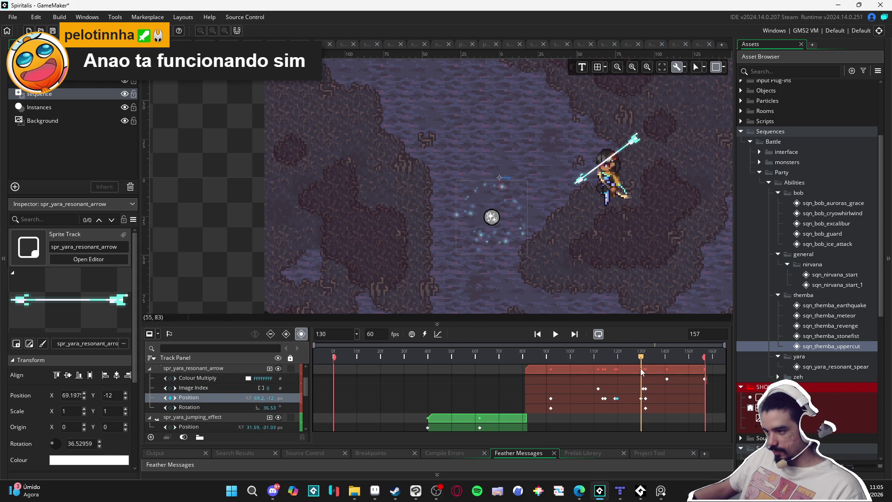
pyautogui.moveTo(643, 362); pyautogui.dragTo(649, 362)
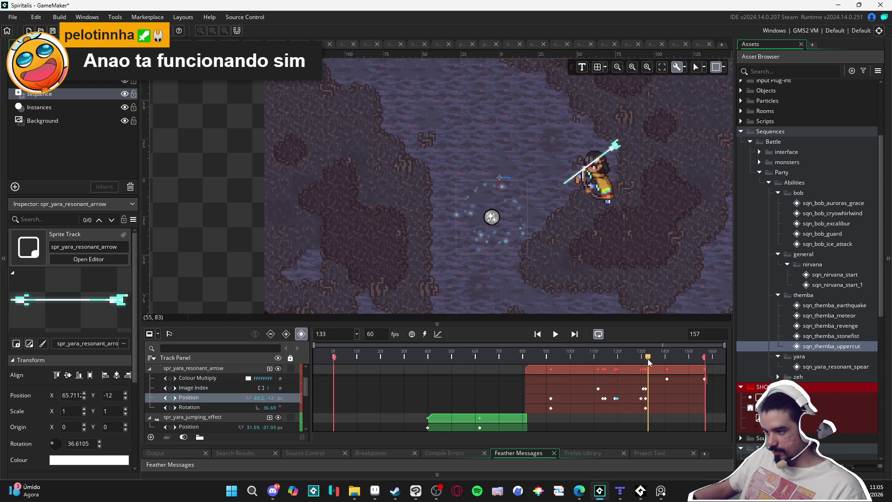
pyautogui.click(642, 398)
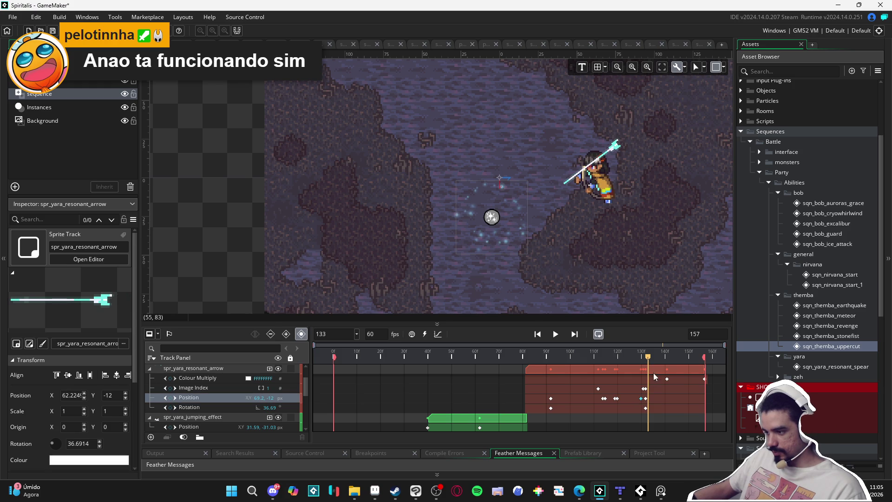
# - At frame 138, drag the arrow down-left to about (10.95, 25.16) near the impact glow, then replay
pyautogui.moveTo(649, 359); pyautogui.dragTo(660, 361)
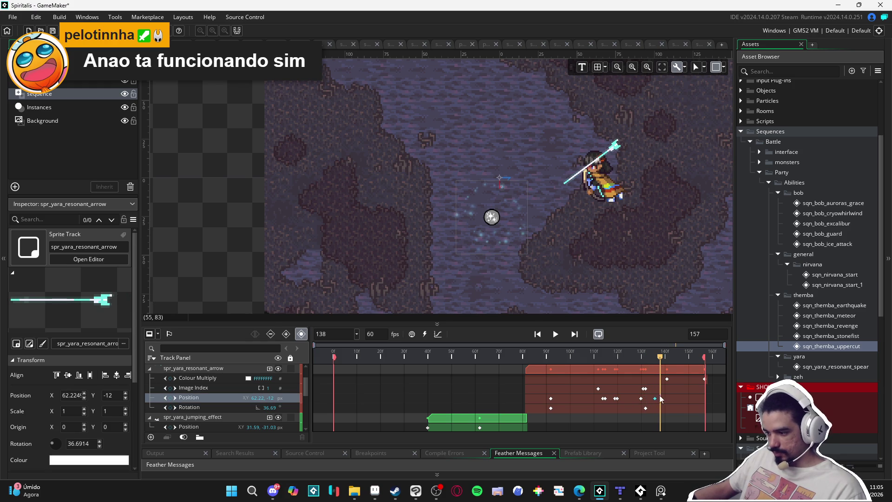
pyautogui.moveTo(661, 357)
pyautogui.mouseDown()
pyautogui.moveTo(645, 356)
pyautogui.moveTo(661, 358)
pyautogui.mouseUp()
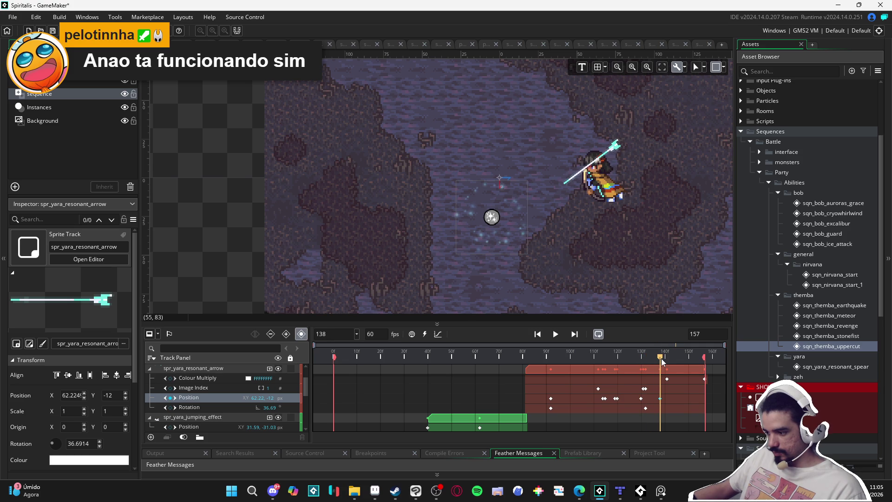
pyautogui.click(623, 150)
pyautogui.moveTo(623, 150); pyautogui.dragTo(541, 210)
pyautogui.press('space')
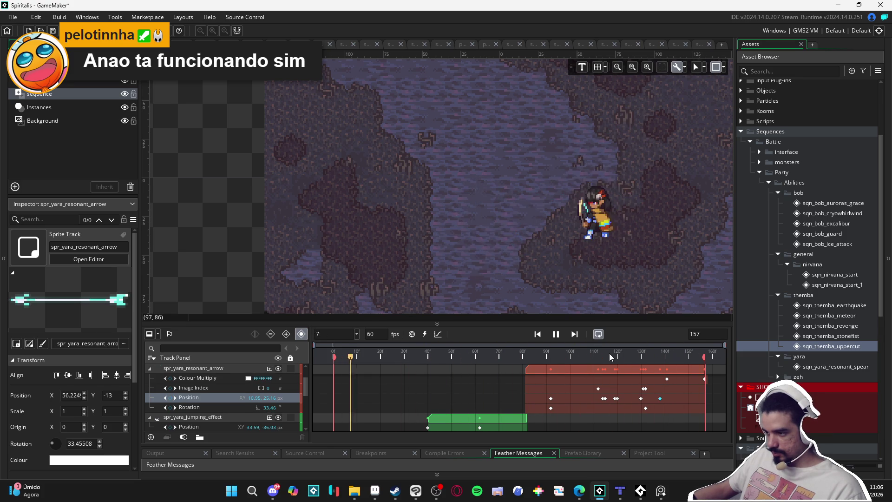
pyautogui.press('space')
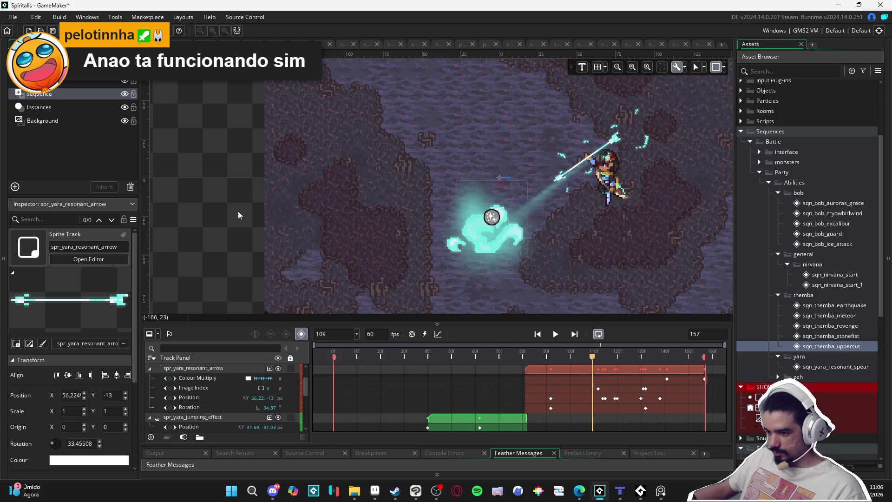
pyautogui.click(290, 258)
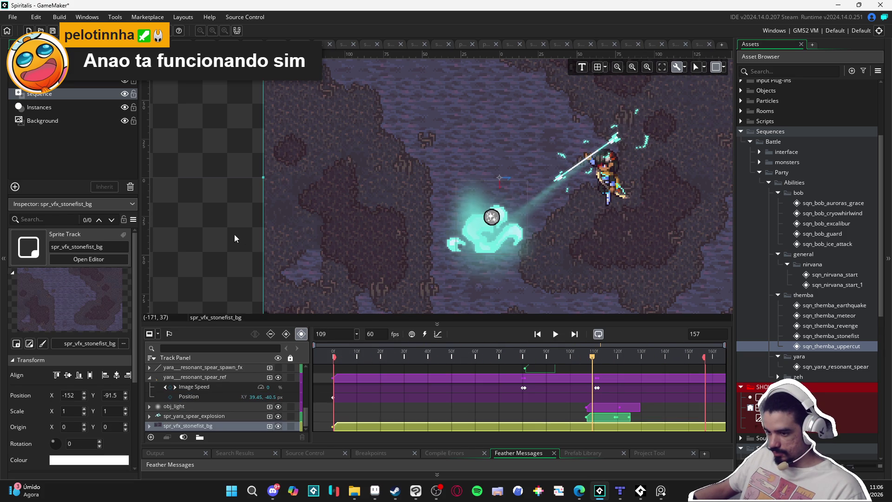
pyautogui.click(154, 377)
pyautogui.scroll(5, 184, 382)
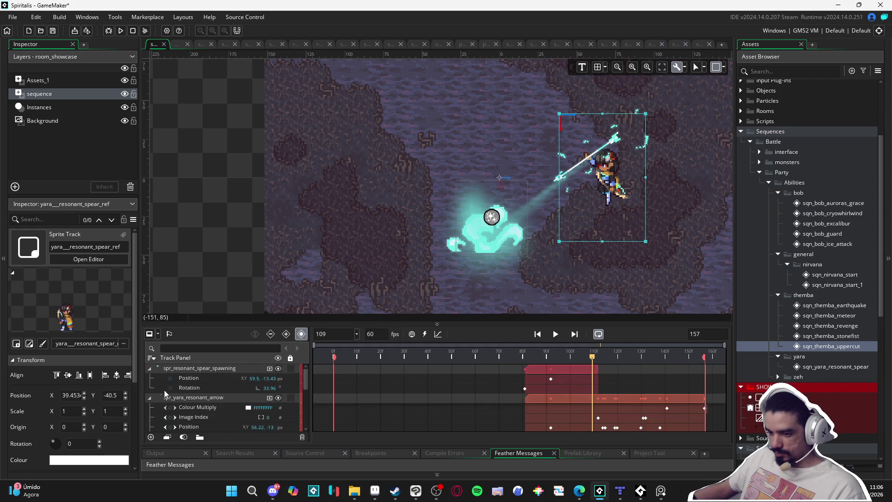
pyautogui.click(150, 398)
pyautogui.click(149, 369)
pyautogui.click(152, 390)
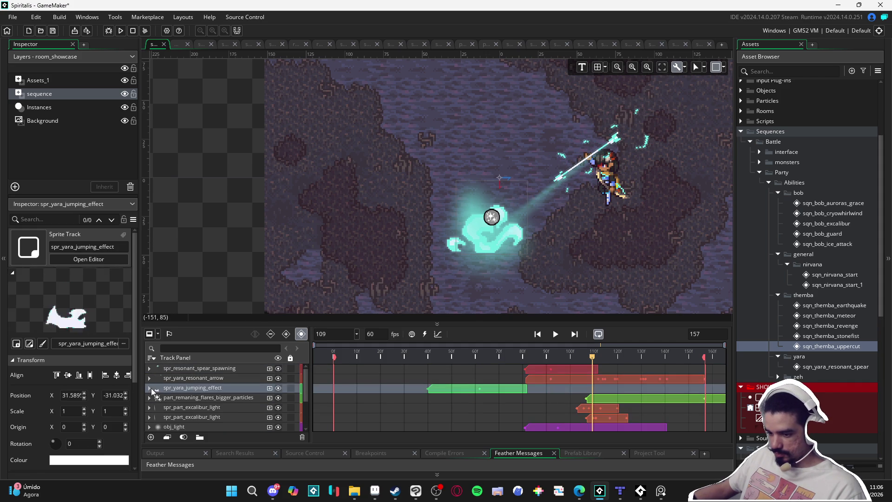
pyautogui.click(287, 249)
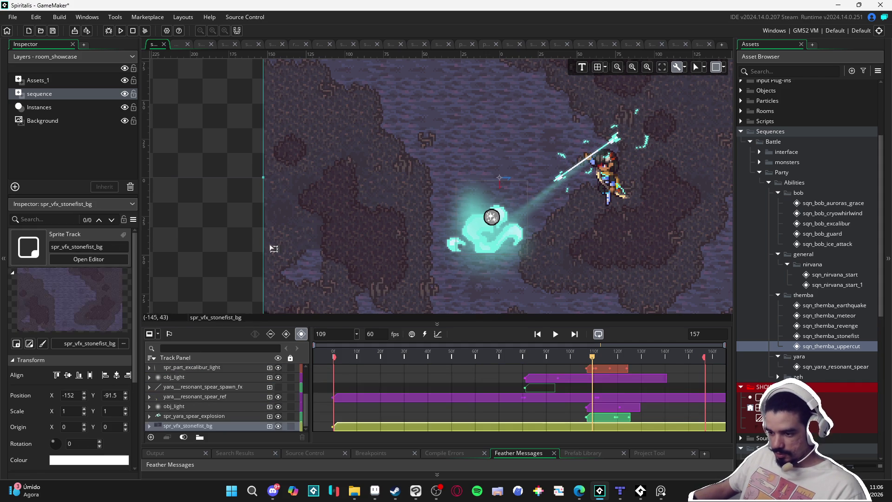
pyautogui.click(538, 334)
pyautogui.press('space')
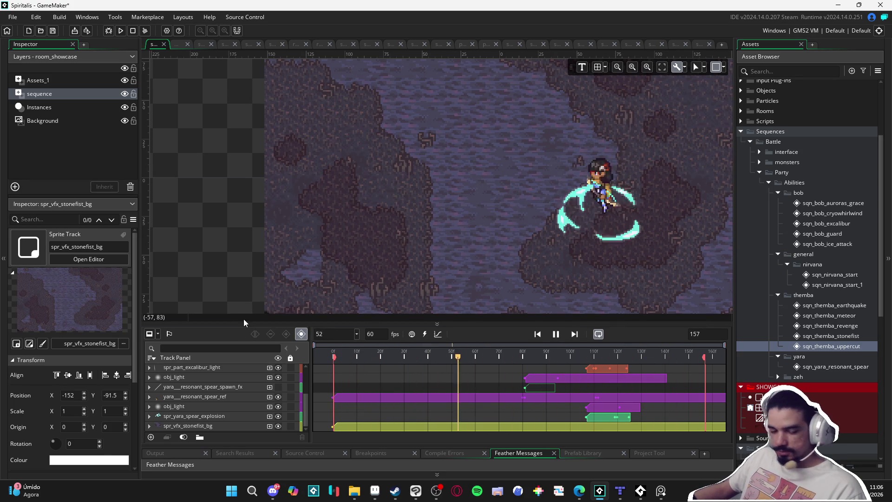
pyautogui.press('space')
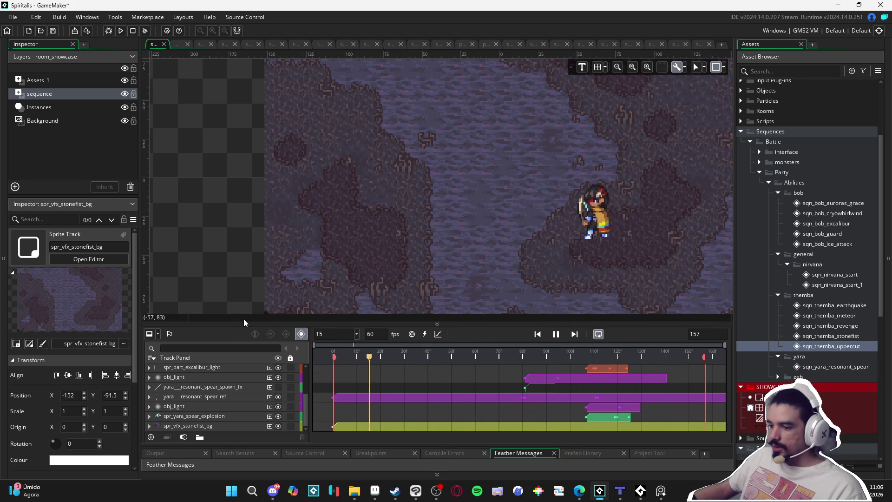
# - Drag the spr_yara_resonant_arrow track down above obj_light and play to check the new order
pyautogui.scroll(1, 202, 381)
pyautogui.scroll(2, 202, 381)
pyautogui.click(212, 378)
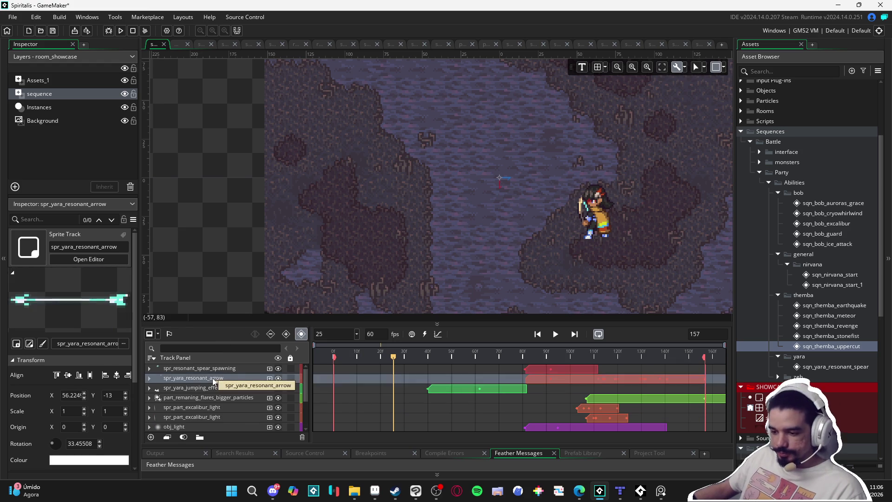
pyautogui.moveTo(225, 381)
pyautogui.mouseDown()
pyautogui.moveTo(225, 419)
pyautogui.moveTo(225, 404)
pyautogui.mouseUp()
pyautogui.press('space')
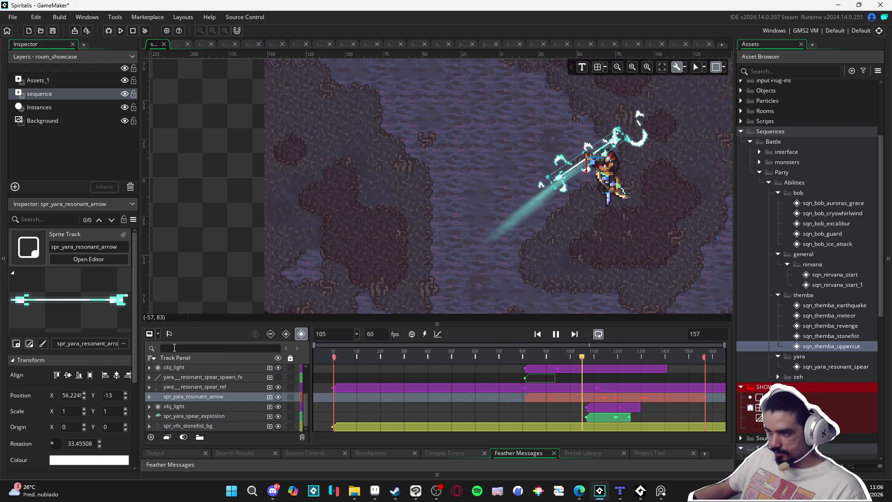
pyautogui.click(412, 215)
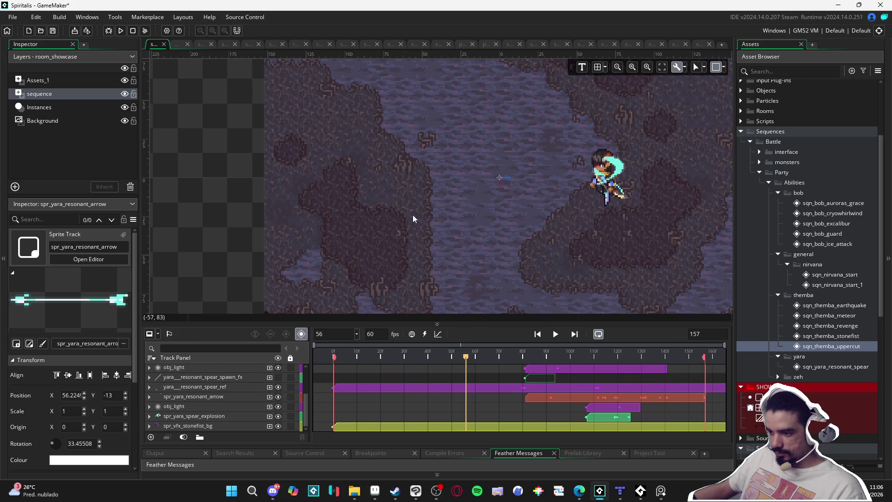
# - Replay the sequence, scrub frames 91 to 143, and expand the resonant spear reference track
pyautogui.scroll(-2, 212, 411)
pyautogui.click(282, 258)
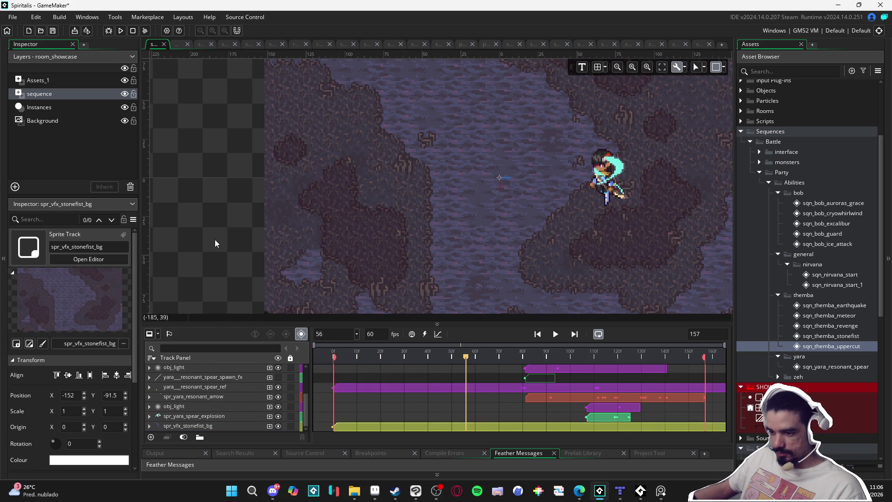
pyautogui.press('space')
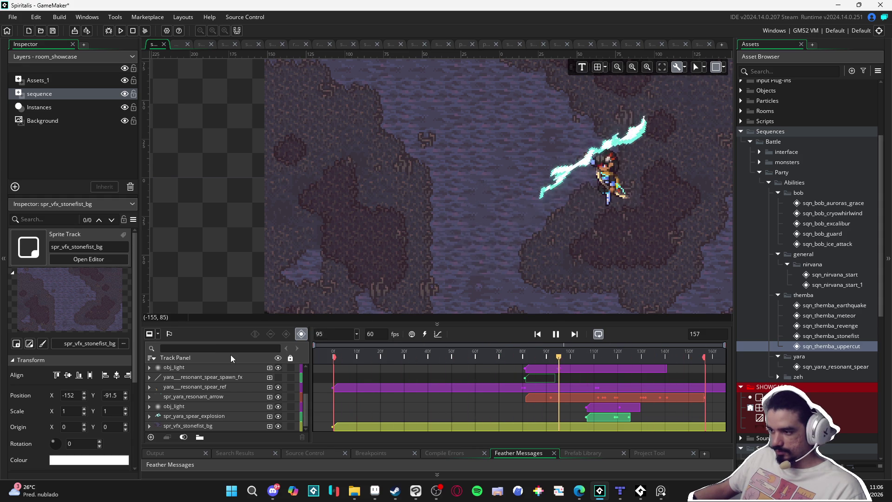
pyautogui.click(549, 355)
pyautogui.moveTo(549, 353)
pyautogui.mouseDown()
pyautogui.moveTo(696, 358)
pyautogui.moveTo(618, 358)
pyautogui.moveTo(663, 357)
pyautogui.mouseUp()
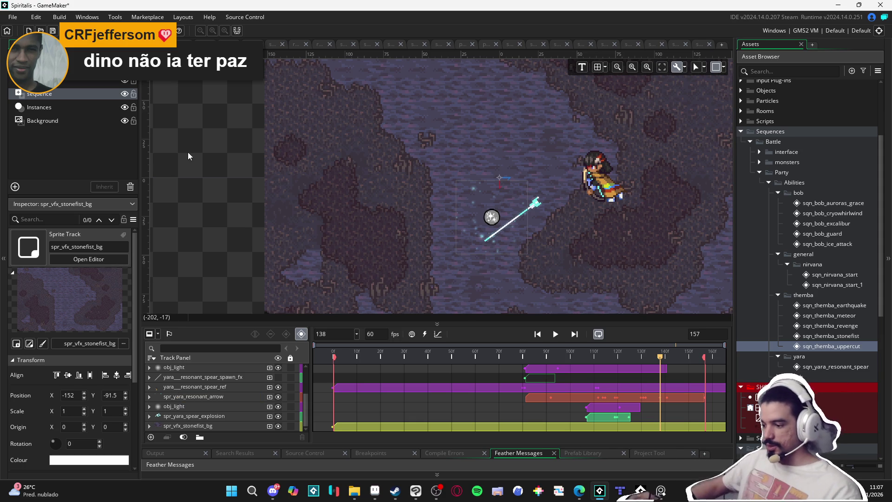
pyautogui.click(150, 388)
# - At frame 142, drag the arrow down-left to (-5.25, 37.1) toward the impact point and preview
pyautogui.moveTo(643, 357)
pyautogui.mouseDown()
pyautogui.moveTo(618, 356)
pyautogui.moveTo(687, 360)
pyautogui.moveTo(638, 360)
pyautogui.moveTo(668, 359)
pyautogui.mouseUp()
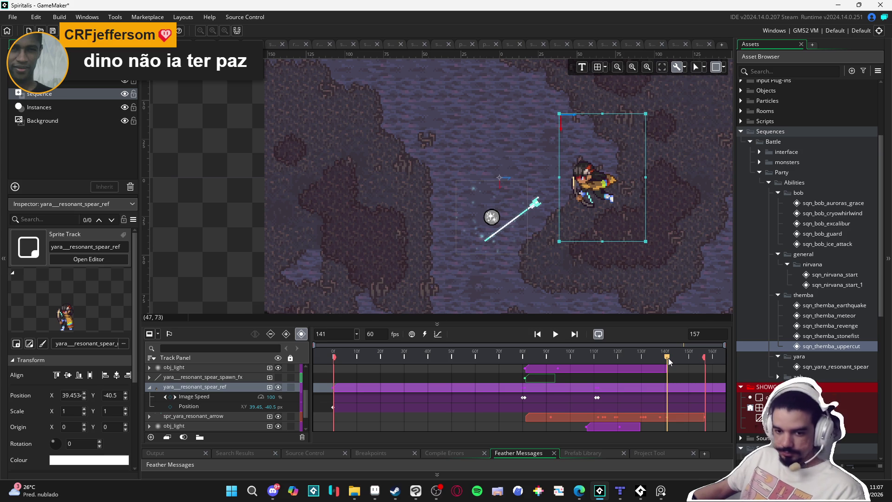
pyautogui.click(532, 214)
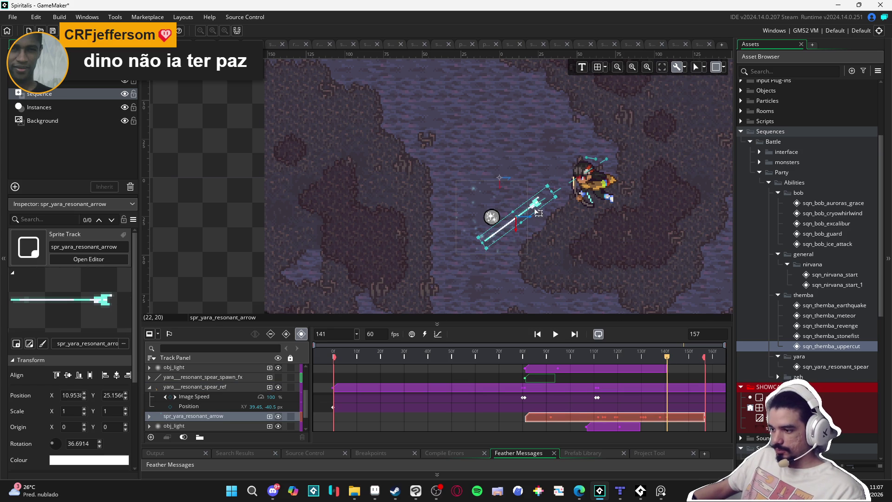
pyautogui.moveTo(503, 231); pyautogui.dragTo(473, 254)
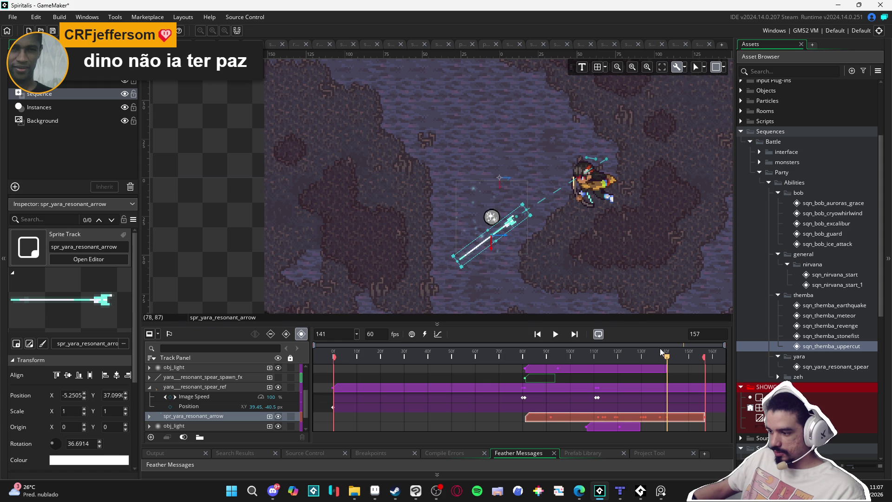
pyautogui.click(556, 334)
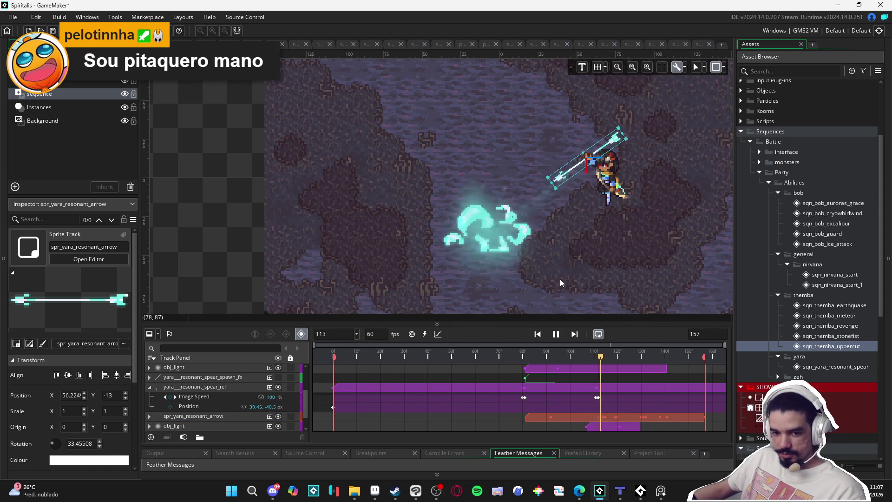
pyautogui.press('space')
# - Expand the spr_yara_resonant_arrow track's keyframes, replay the arrow, and show the curve editor
pyautogui.moveTo(663, 356); pyautogui.dragTo(643, 355)
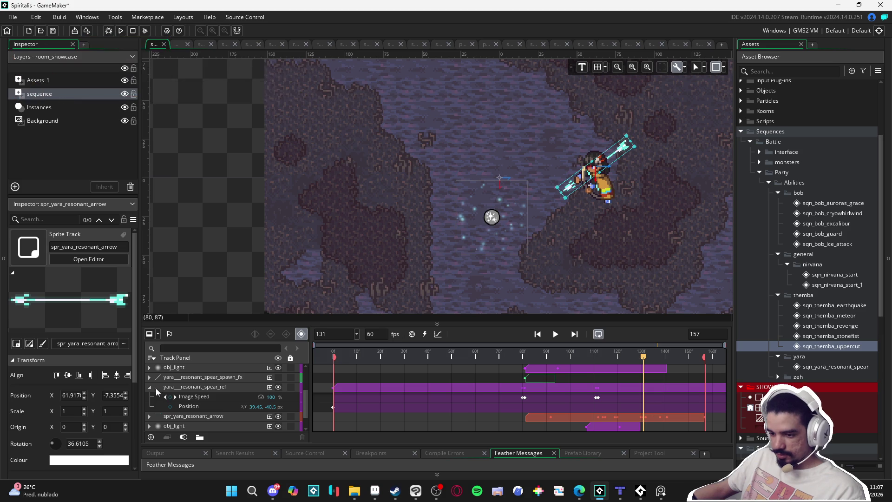
pyautogui.click(149, 417)
pyautogui.click(149, 417)
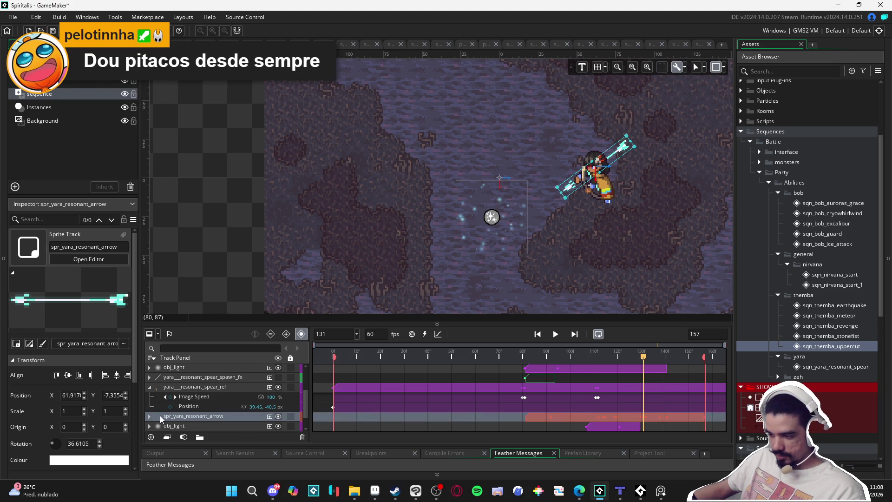
pyautogui.click(150, 416)
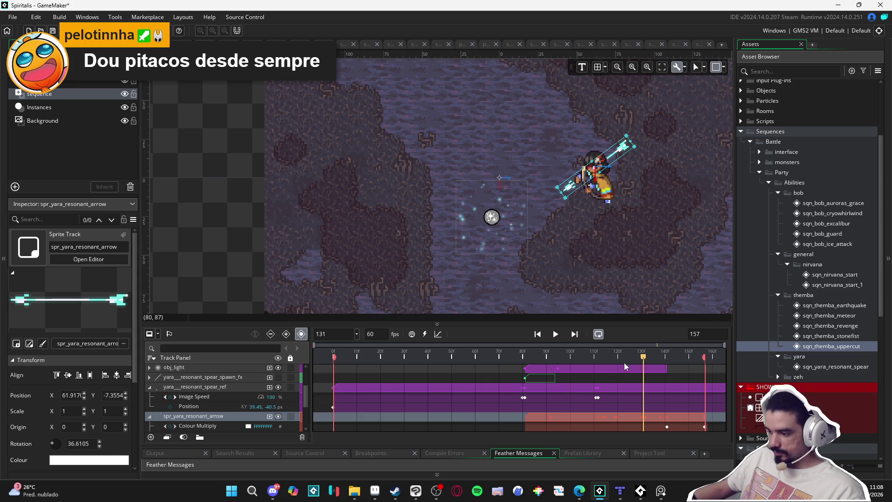
pyautogui.moveTo(642, 358)
pyautogui.mouseDown()
pyautogui.moveTo(635, 359)
pyautogui.moveTo(660, 359)
pyautogui.mouseUp()
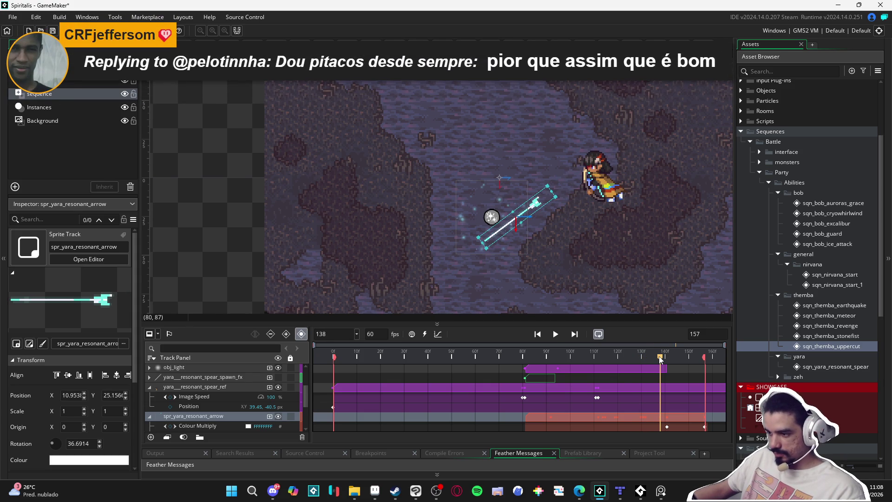
pyautogui.scroll(-3, 221, 421)
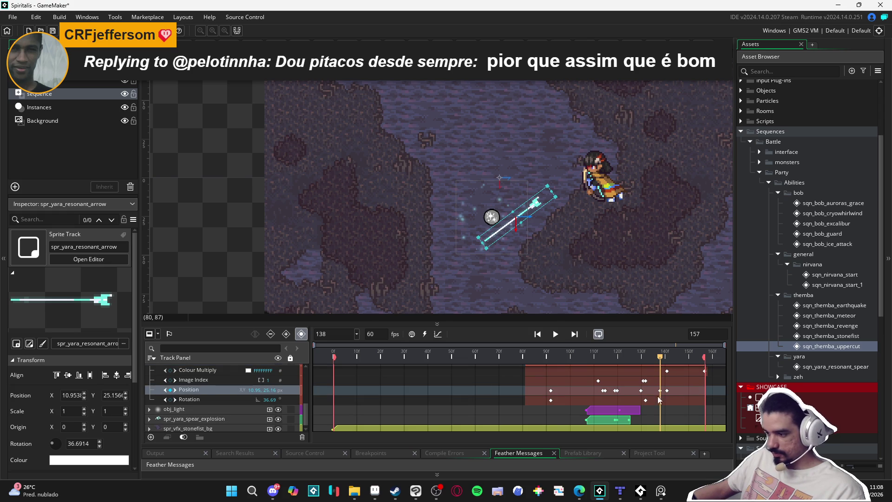
pyautogui.click(661, 394)
pyautogui.press('space')
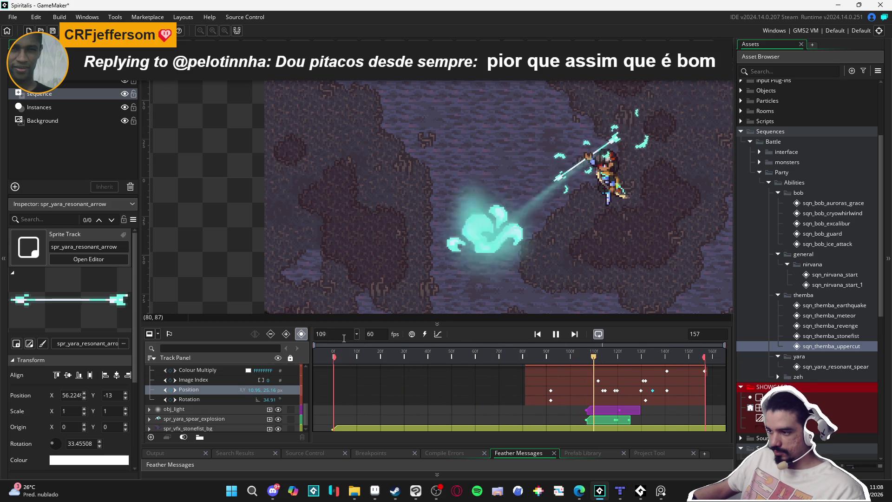
pyautogui.click(642, 357)
pyautogui.press('space')
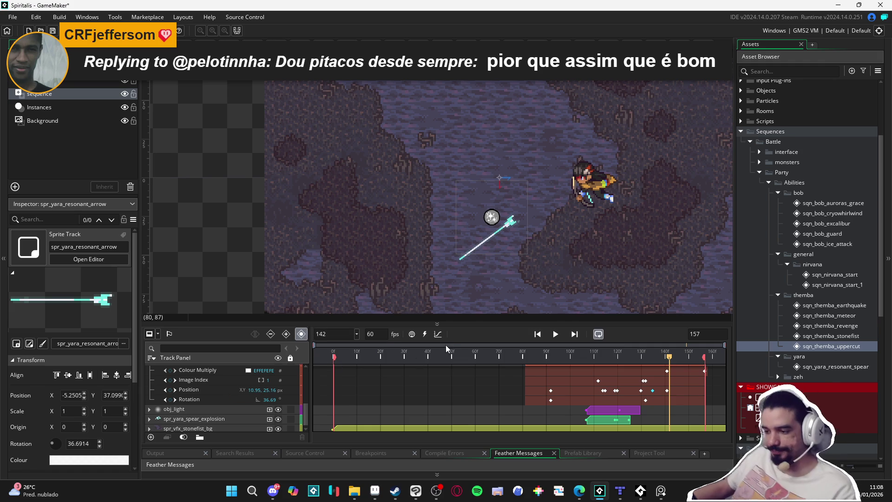
pyautogui.click(438, 334)
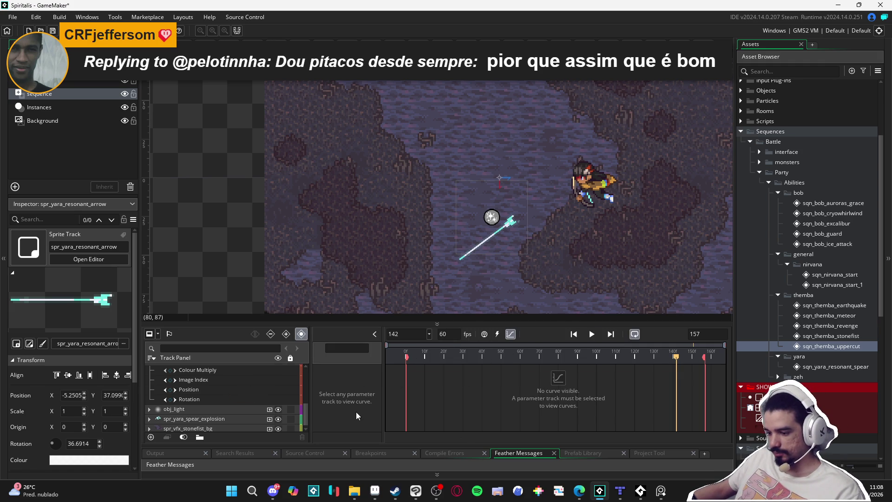
# - Show the arrow's Position x and y curves and convert its keys into editable curves
pyautogui.scroll(1, 255, 416)
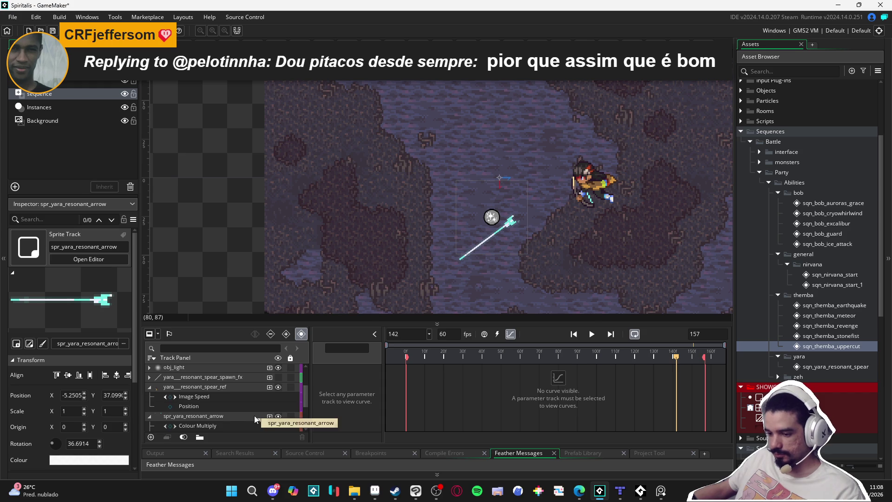
pyautogui.scroll(1, 256, 414)
pyautogui.scroll(-2, 255, 414)
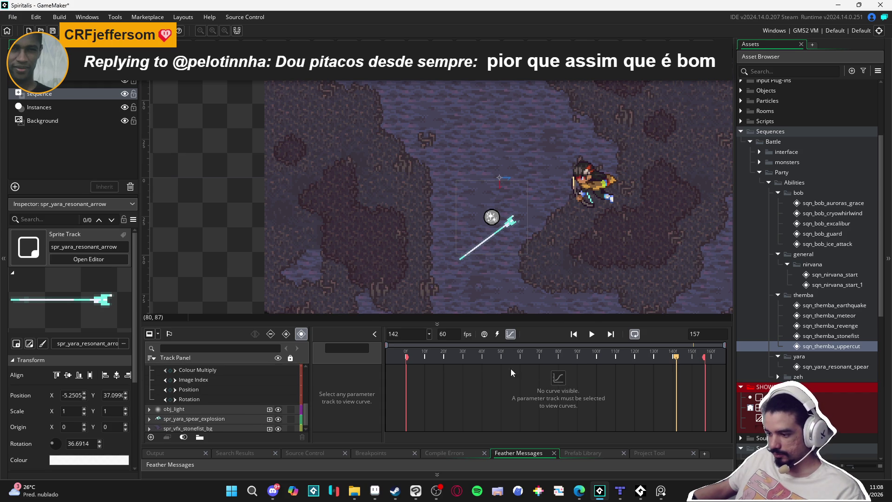
pyautogui.click(226, 400)
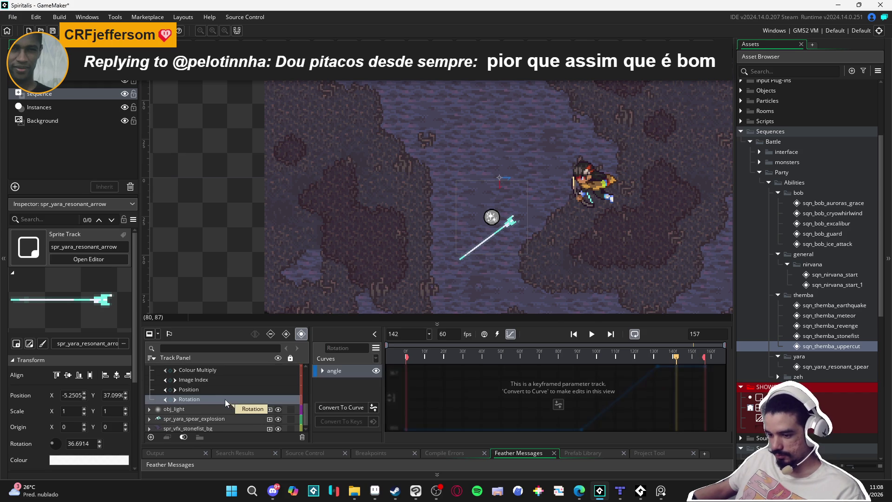
pyautogui.click(222, 391)
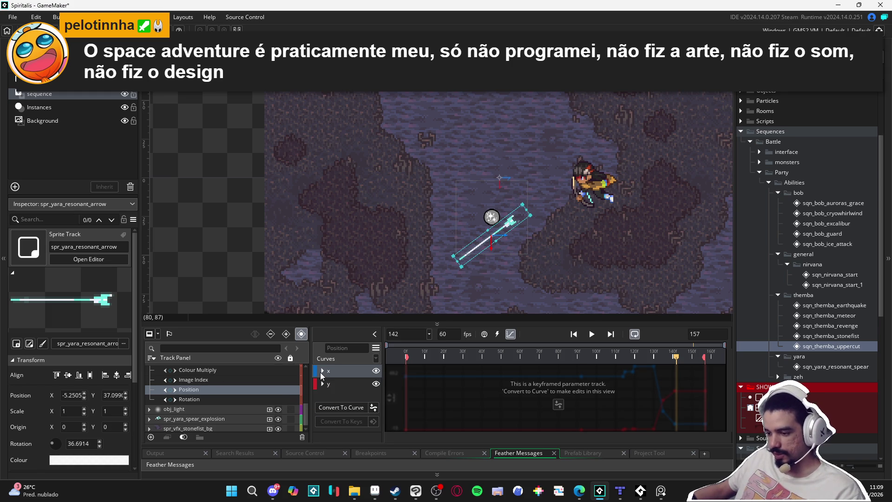
pyautogui.click(341, 407)
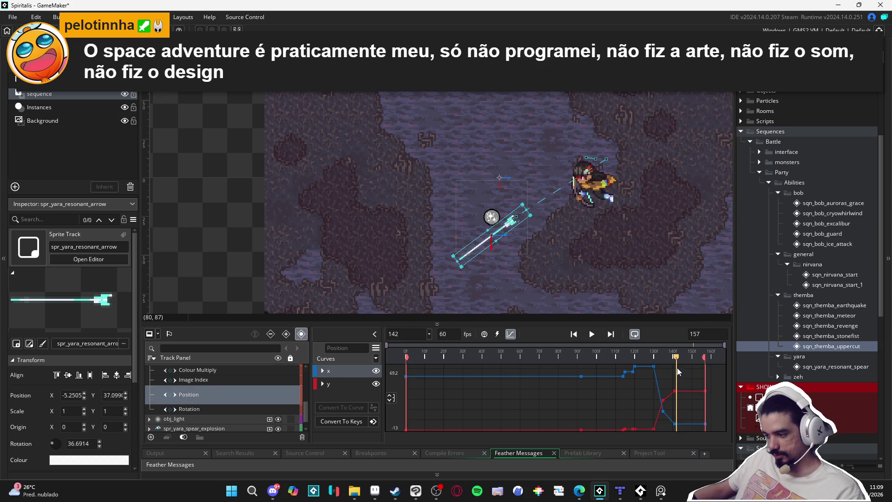
pyautogui.click(664, 412)
pyautogui.click(322, 372)
# - Switch the Position x curve to Bezier and apply an ease preset from the curve library
pyautogui.scroll(-3, 324, 381)
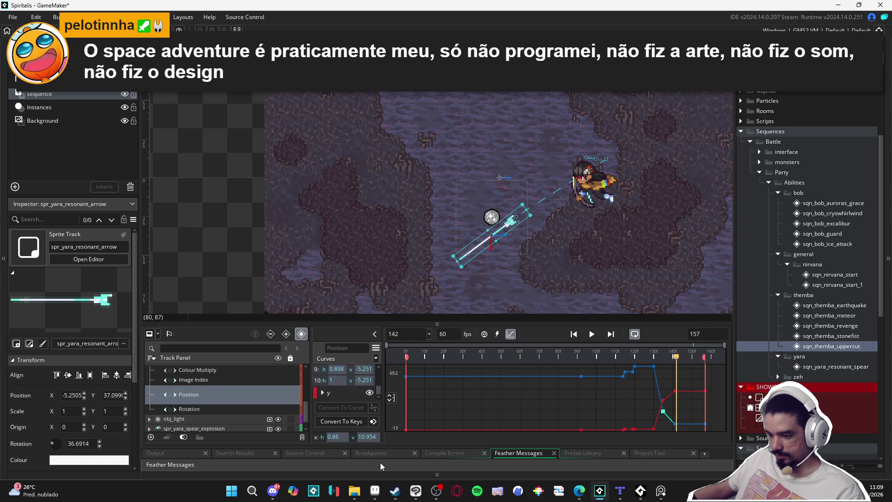
pyautogui.click(375, 358)
pyautogui.click(373, 362)
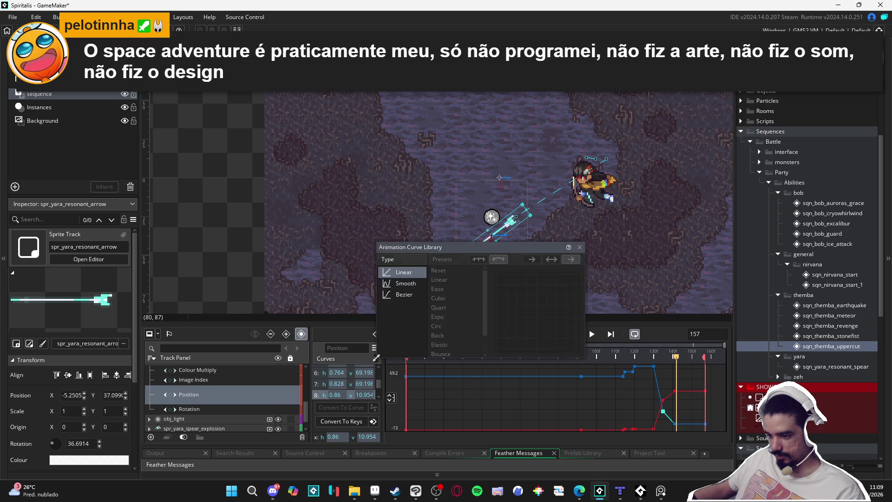
pyautogui.click(398, 297)
pyautogui.click(444, 308)
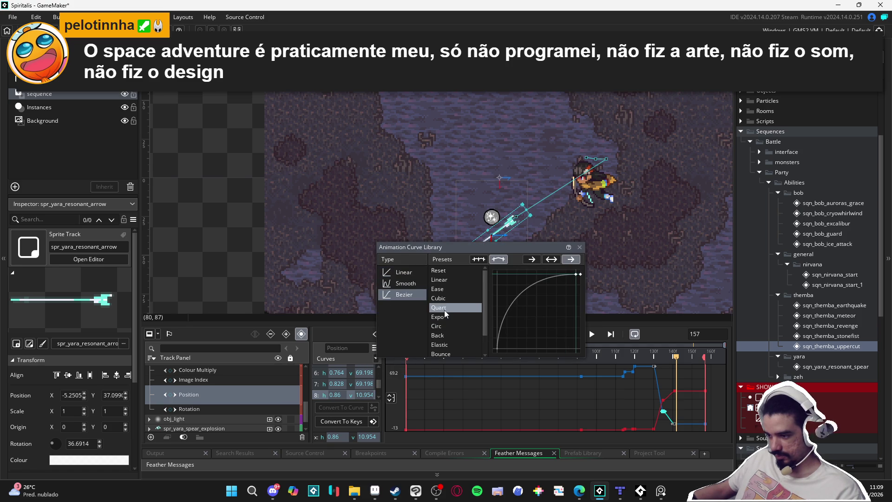
pyautogui.click(441, 353)
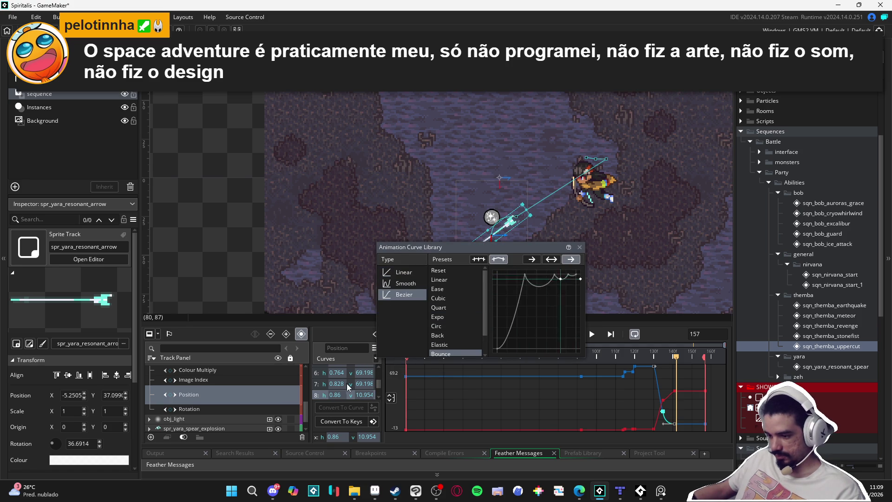
pyautogui.click(314, 398)
# - Apply the Circ ease-out preset to the y-curve keyframes too and replay the arrow's flight
pyautogui.scroll(5, 360, 384)
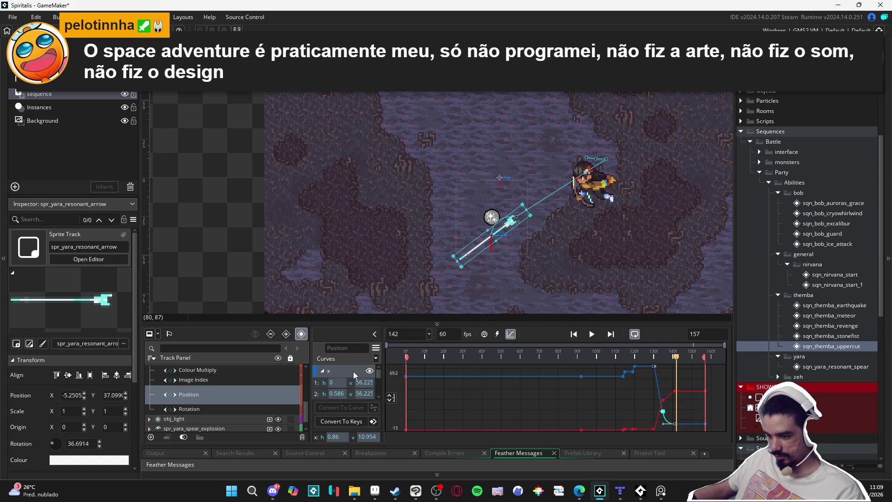
pyautogui.click(323, 372)
pyautogui.click(322, 385)
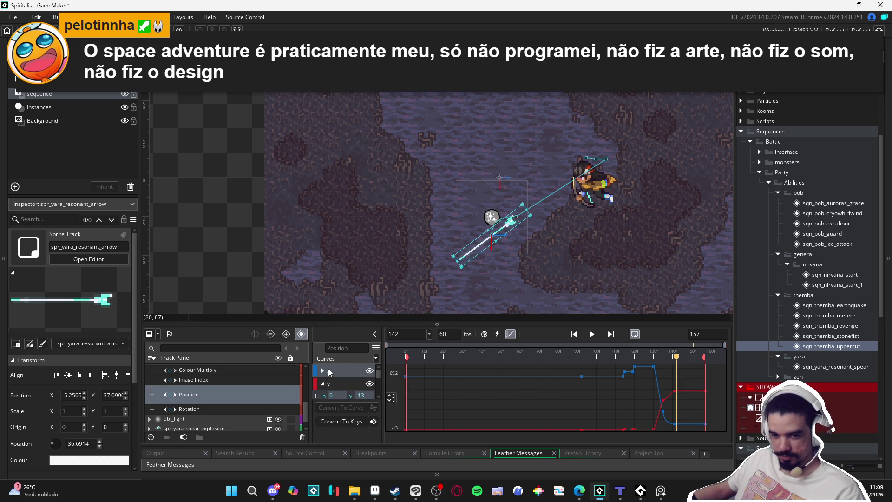
pyautogui.click(664, 401)
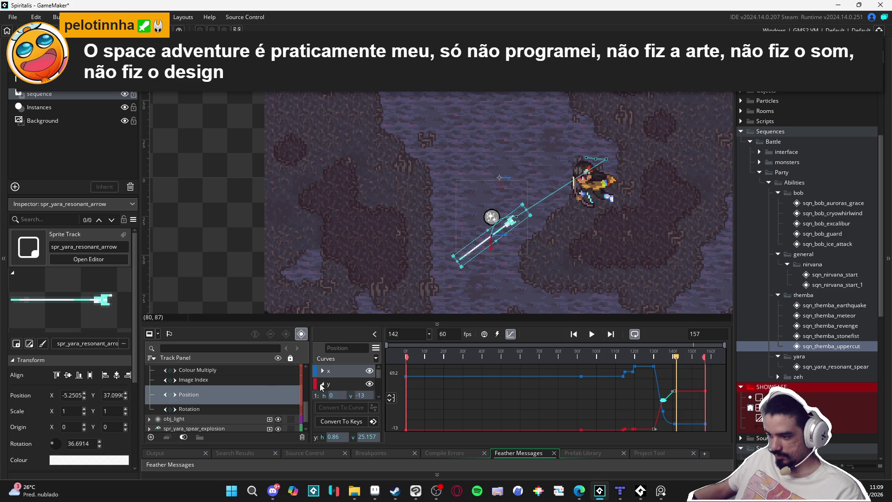
pyautogui.scroll(-3, 322, 388)
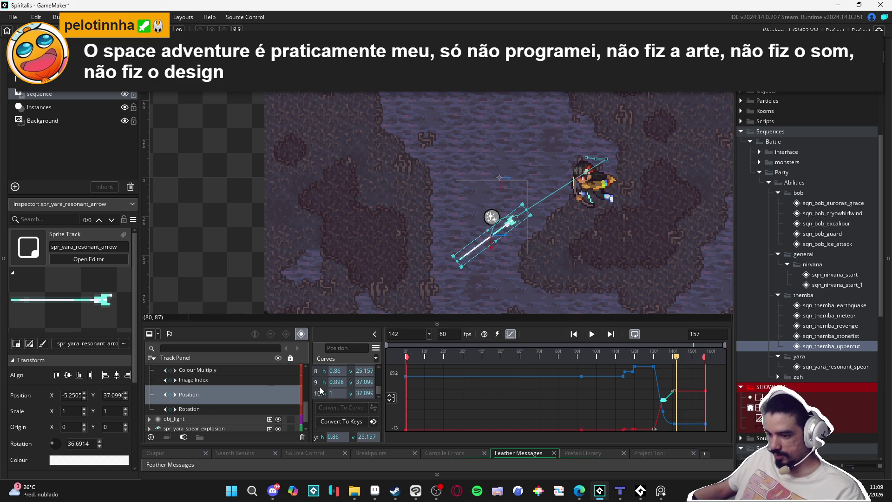
pyautogui.scroll(-4, 322, 388)
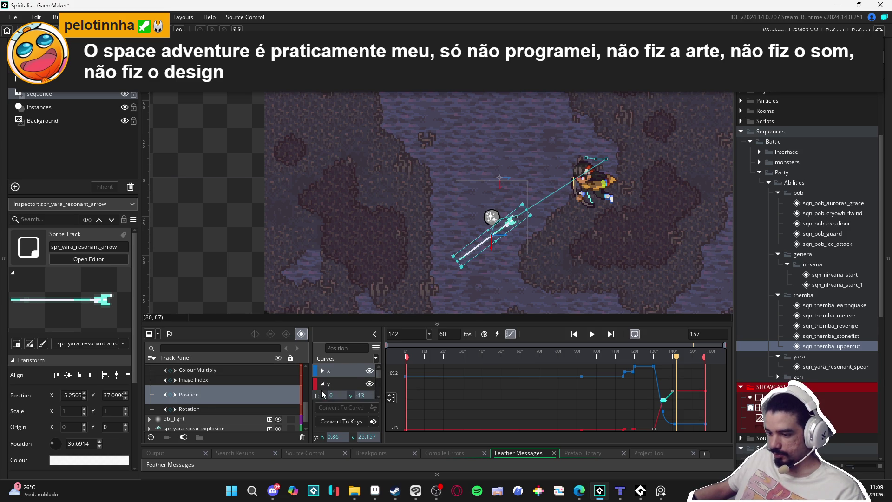
pyautogui.scroll(-3, 321, 394)
pyautogui.click(320, 383)
pyautogui.click(323, 372)
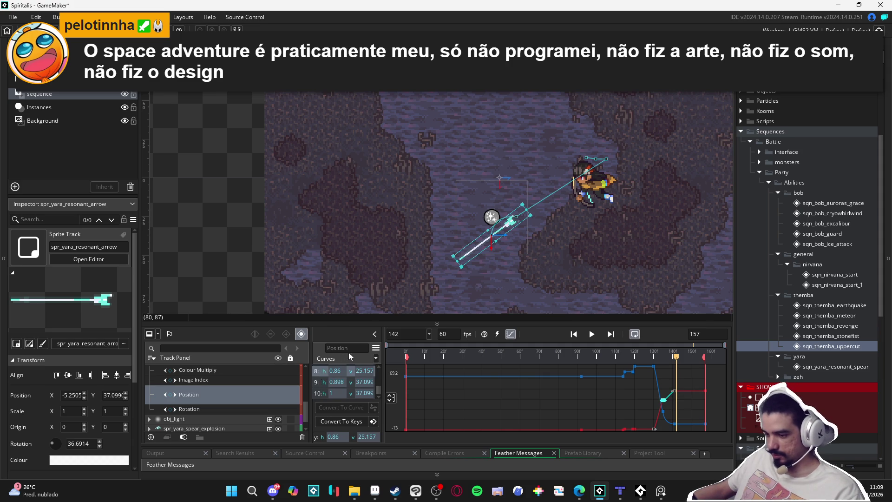
pyautogui.click(375, 362)
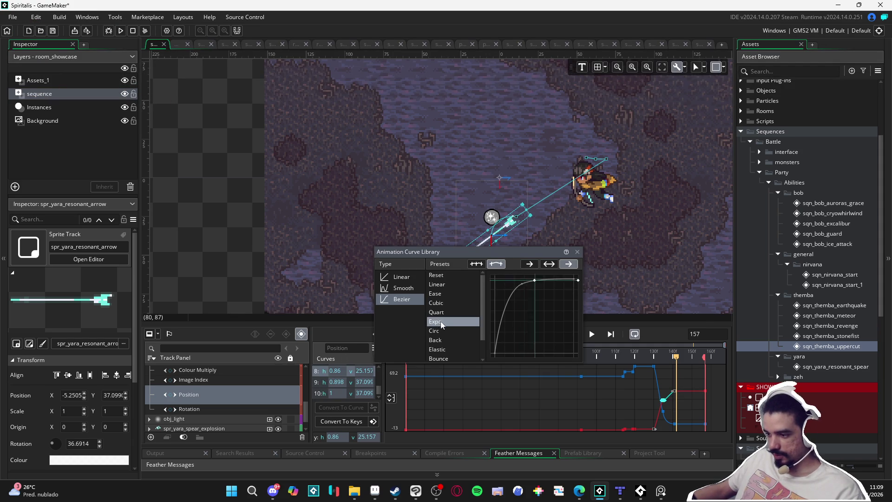
pyautogui.scroll(-1, 448, 355)
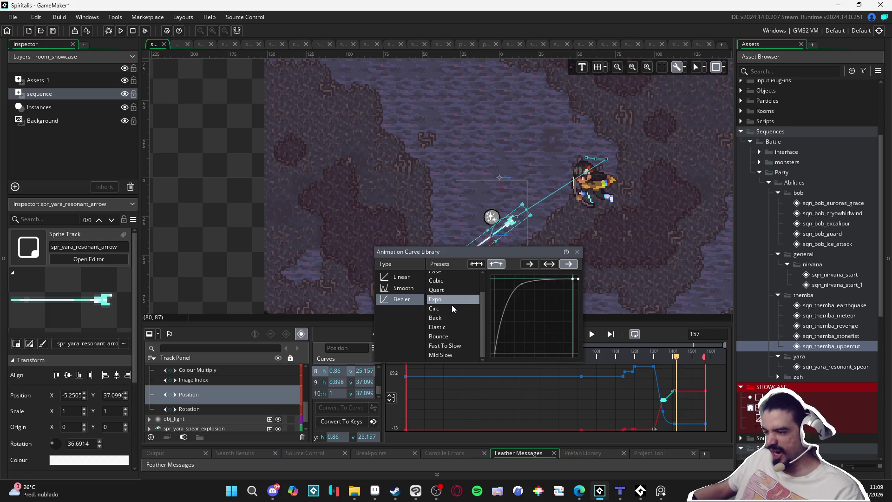
pyautogui.click(451, 317)
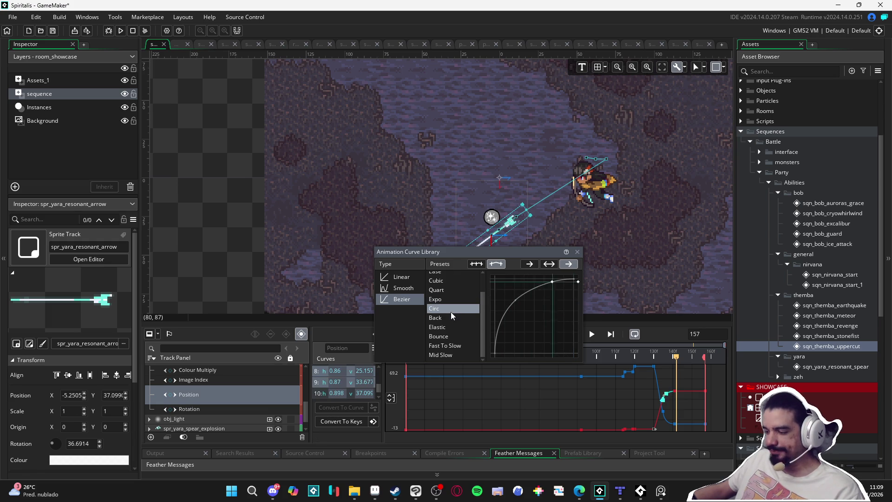
pyautogui.click(646, 361)
pyautogui.press('space')
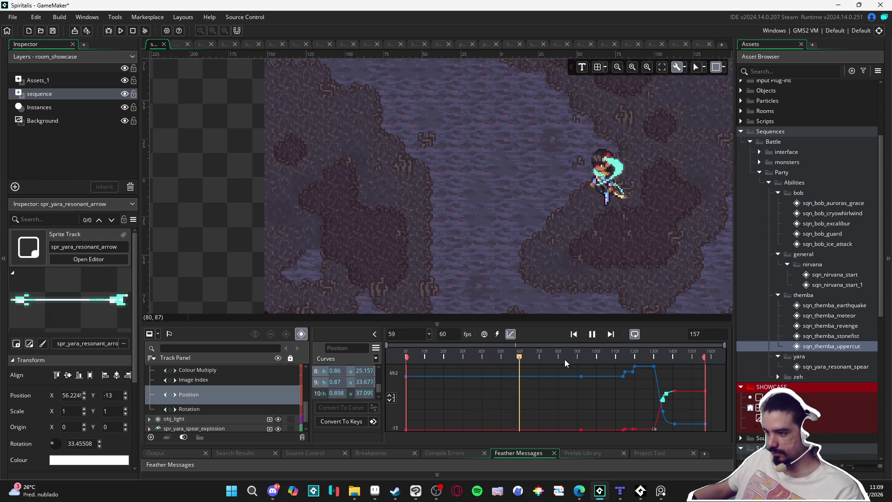
# - Leave the curve editor and replay the whole sequence from frame 0
pyautogui.press('space')
pyautogui.click(509, 335)
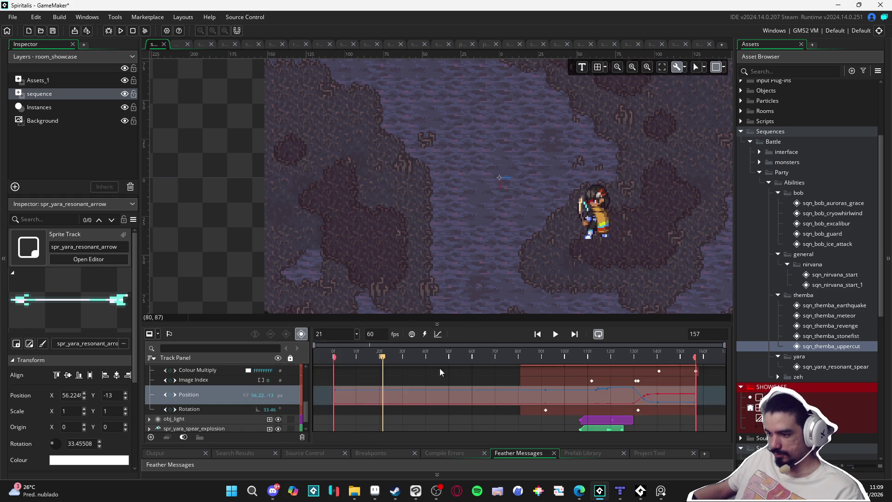
pyautogui.click(325, 359)
pyautogui.click(219, 271)
pyautogui.press('space')
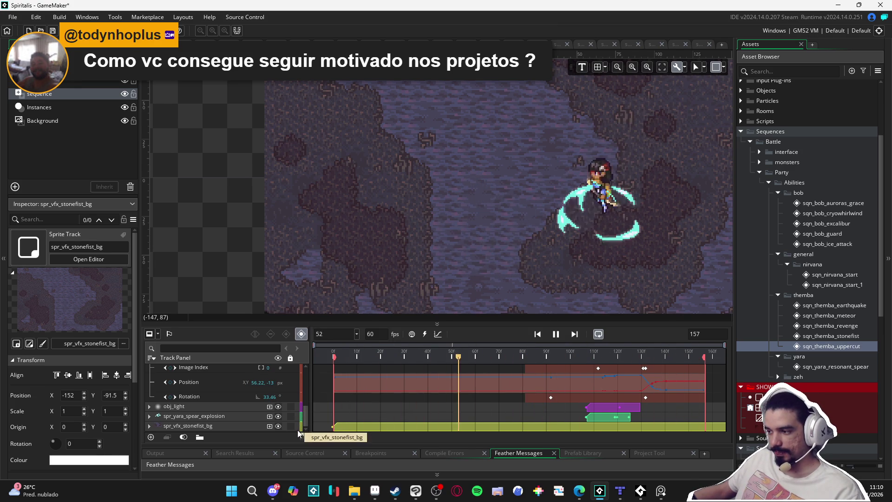
pyautogui.press('space')
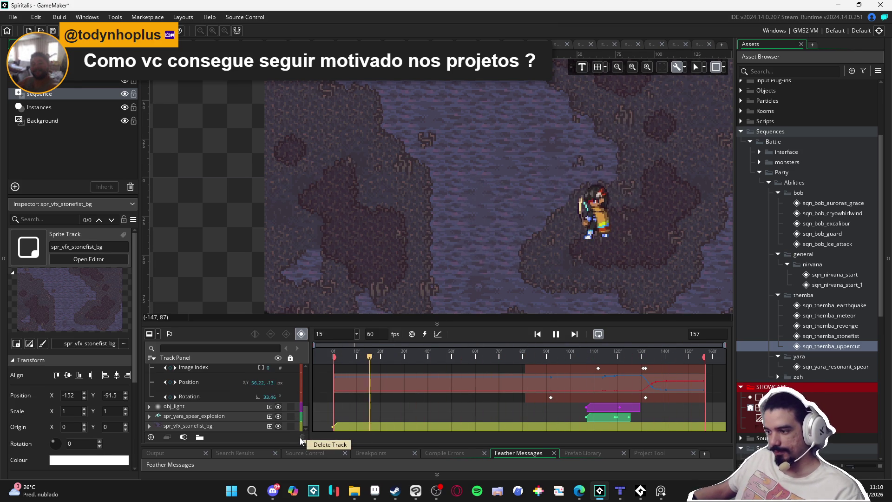
# - Drag the part_remaning_flares_bigger_particles clip right so it starts around frame 135
pyautogui.scroll(5, 597, 392)
pyautogui.scroll(1, 597, 392)
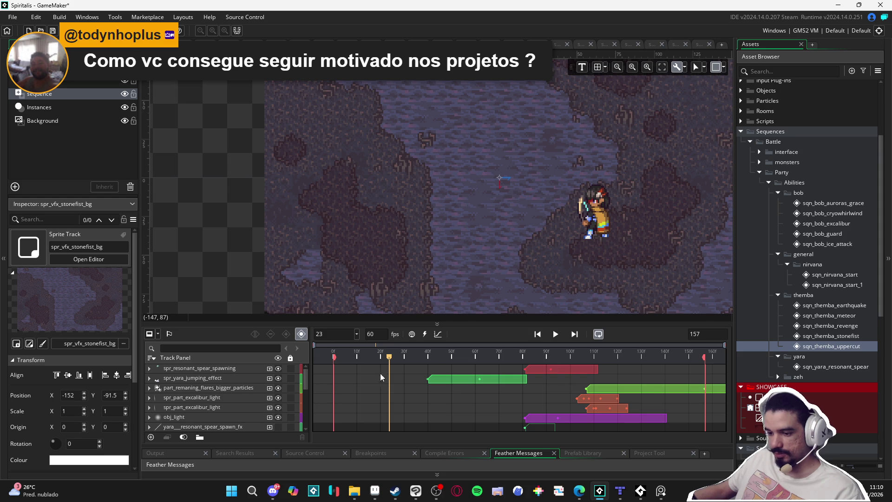
pyautogui.moveTo(571, 355)
pyautogui.mouseDown()
pyautogui.moveTo(524, 357)
pyautogui.moveTo(675, 361)
pyautogui.moveTo(640, 362)
pyautogui.moveTo(654, 359)
pyautogui.mouseUp()
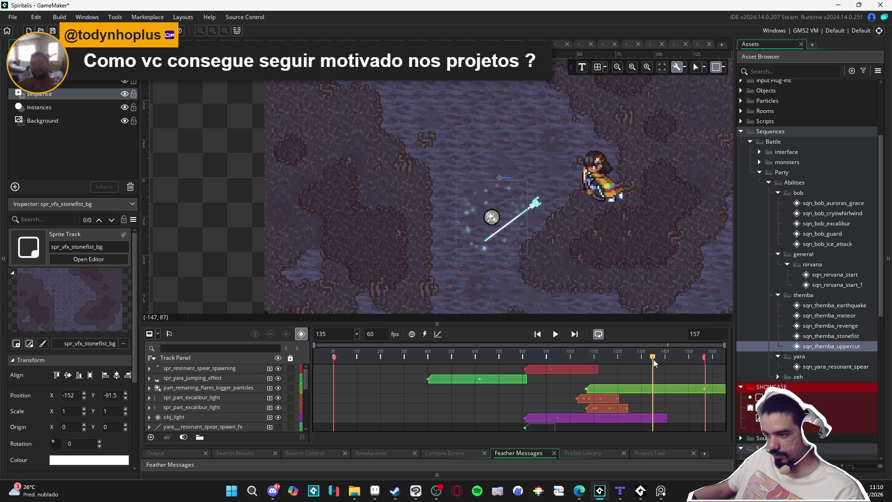
pyautogui.click(478, 212)
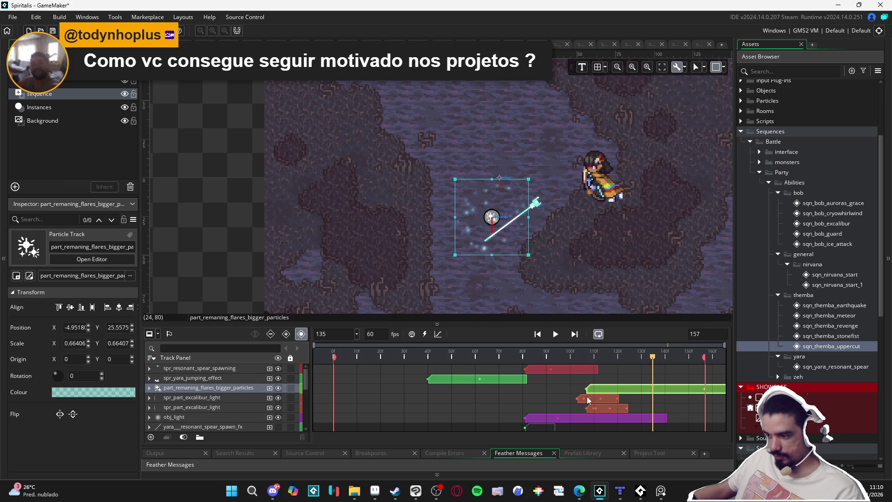
pyautogui.scroll(-1, 588, 398)
pyautogui.scroll(2, 589, 397)
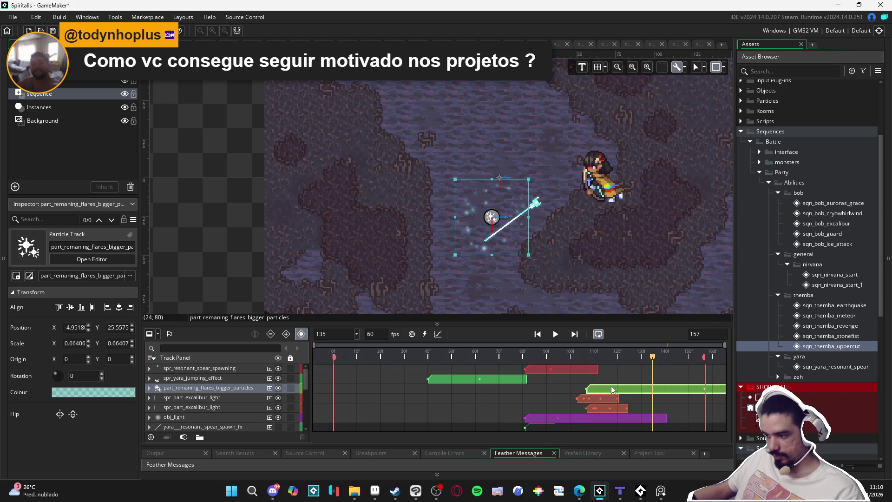
pyautogui.moveTo(615, 388); pyautogui.dragTo(684, 391)
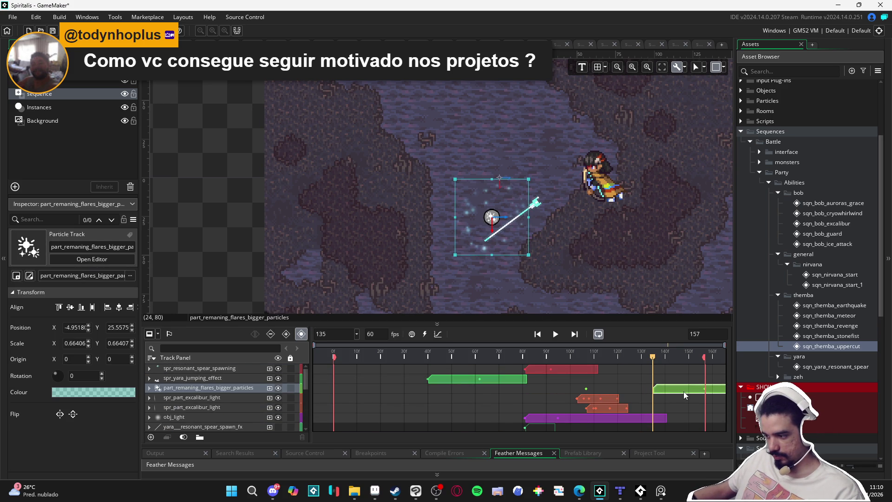
pyautogui.click(711, 334)
pyautogui.press('BackSpace')
pyautogui.press('BackSpace')
pyautogui.press('BackSpace')
pyautogui.write('2')
pyautogui.press('Return')
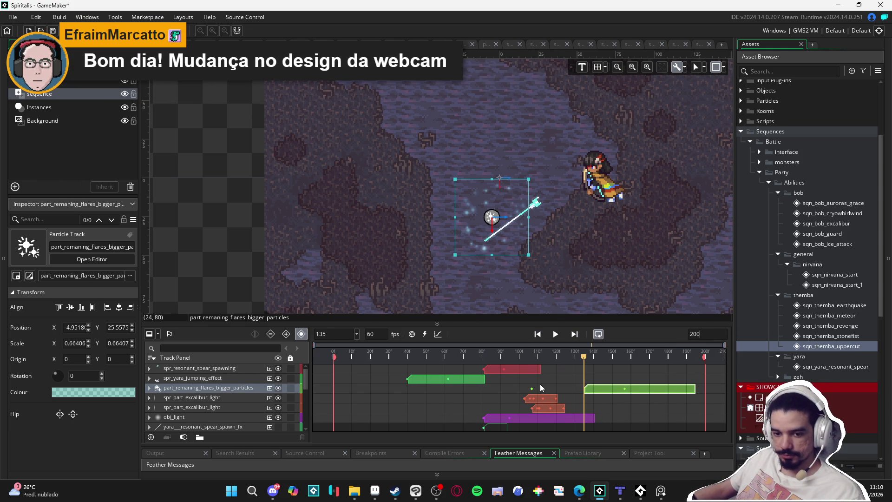
pyautogui.moveTo(564, 355)
pyautogui.mouseDown()
pyautogui.moveTo(522, 355)
pyautogui.moveTo(541, 354)
pyautogui.mouseUp()
pyautogui.click(495, 235)
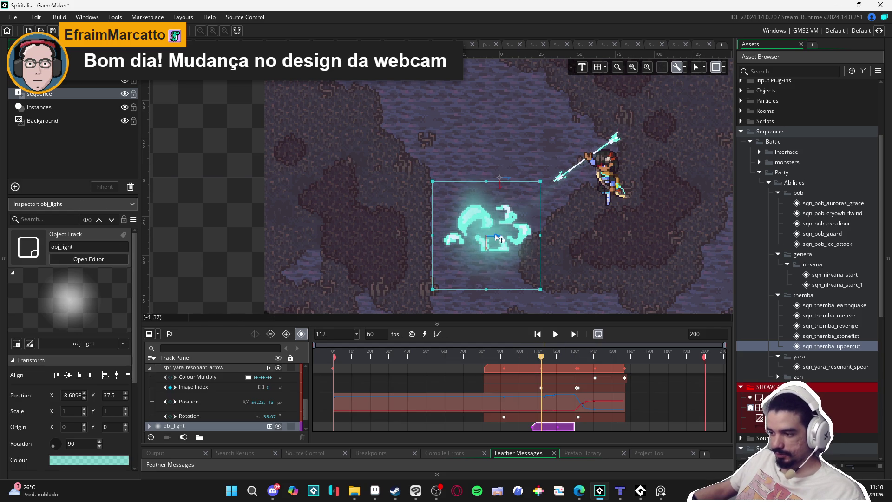
pyautogui.scroll(-3, 565, 378)
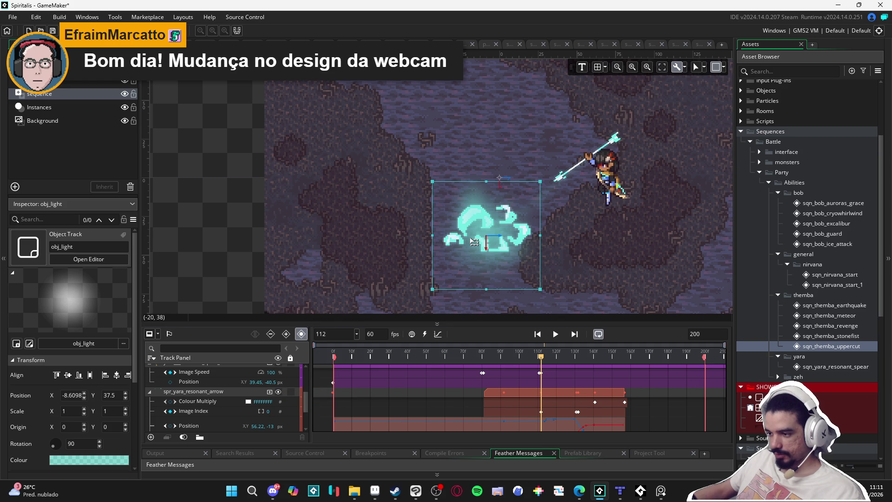
pyautogui.scroll(3, 587, 421)
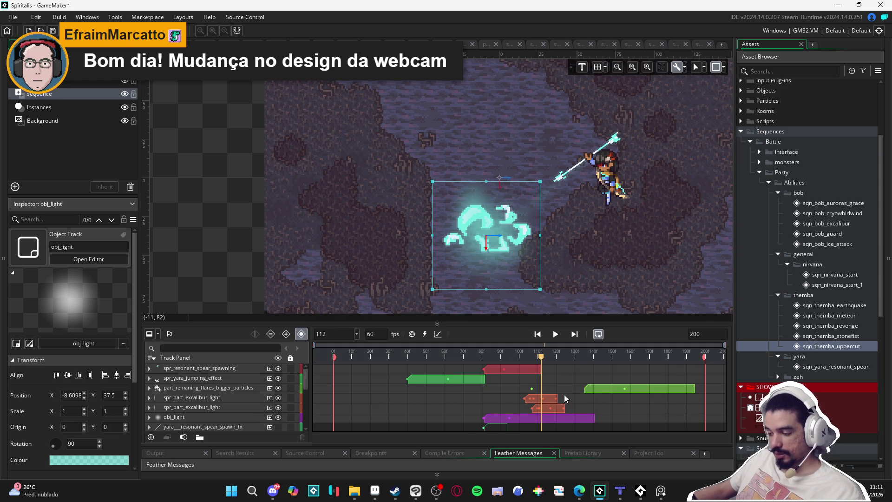
pyautogui.scroll(-3, 551, 387)
pyautogui.scroll(3, 544, 384)
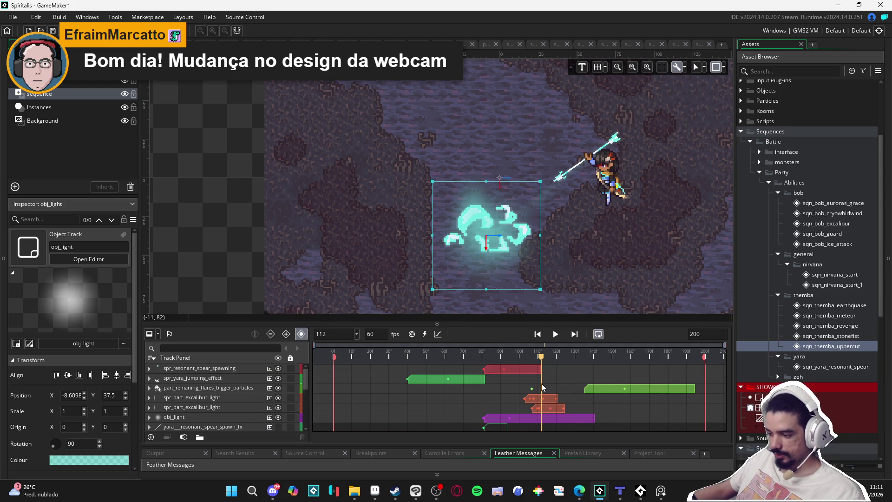
pyautogui.scroll(-5, 520, 388)
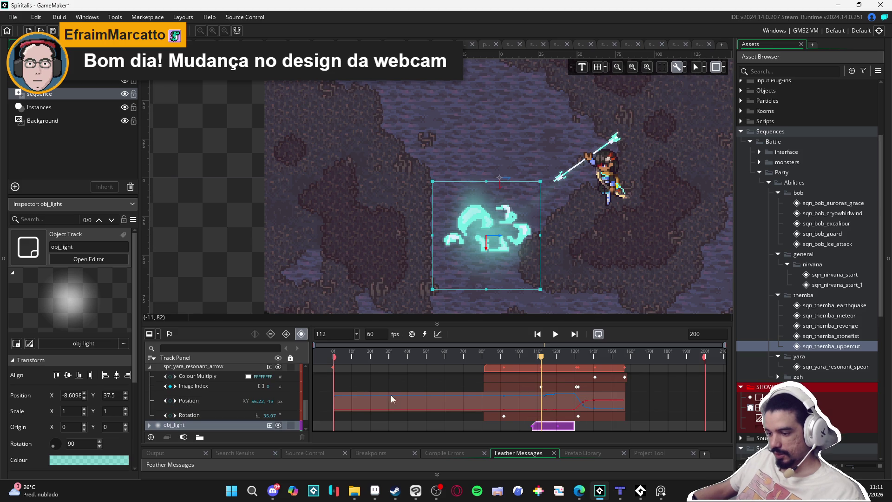
pyautogui.click(340, 404)
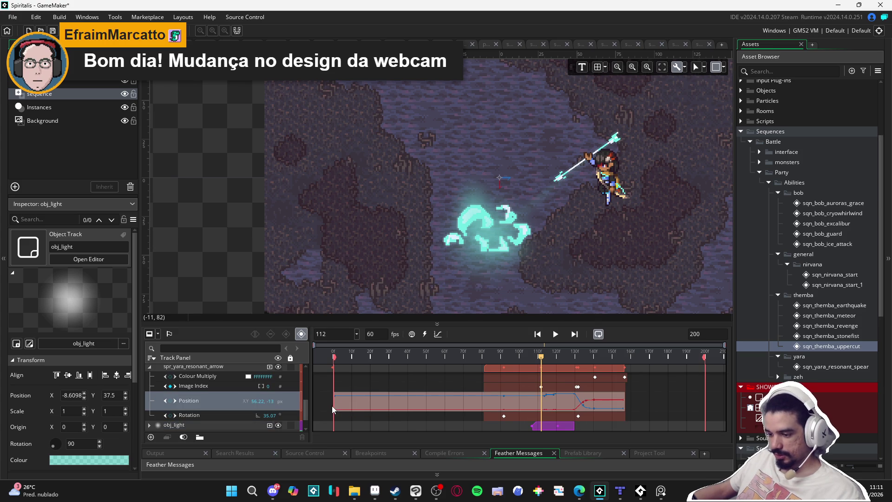
pyautogui.scroll(5, 534, 381)
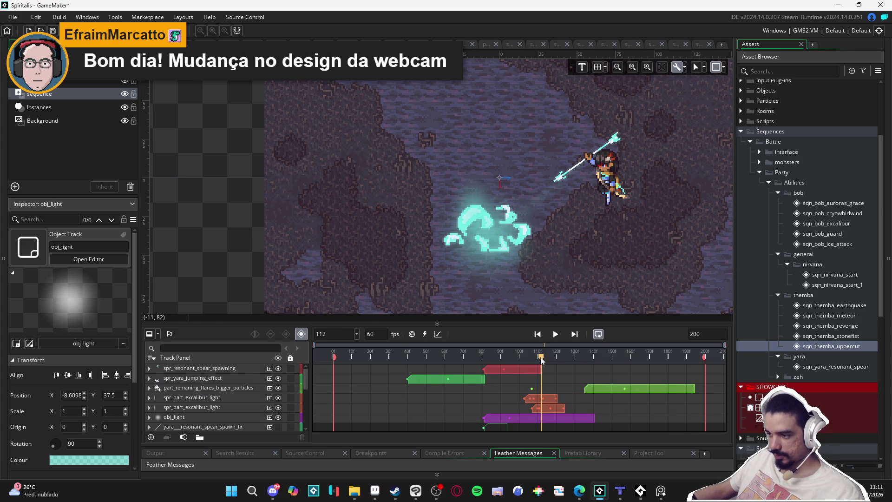
pyautogui.moveTo(542, 360)
pyautogui.mouseDown()
pyautogui.moveTo(590, 357)
pyautogui.moveTo(587, 369)
pyautogui.moveTo(613, 361)
pyautogui.moveTo(578, 369)
pyautogui.moveTo(591, 361)
pyautogui.moveTo(583, 363)
pyautogui.mouseUp()
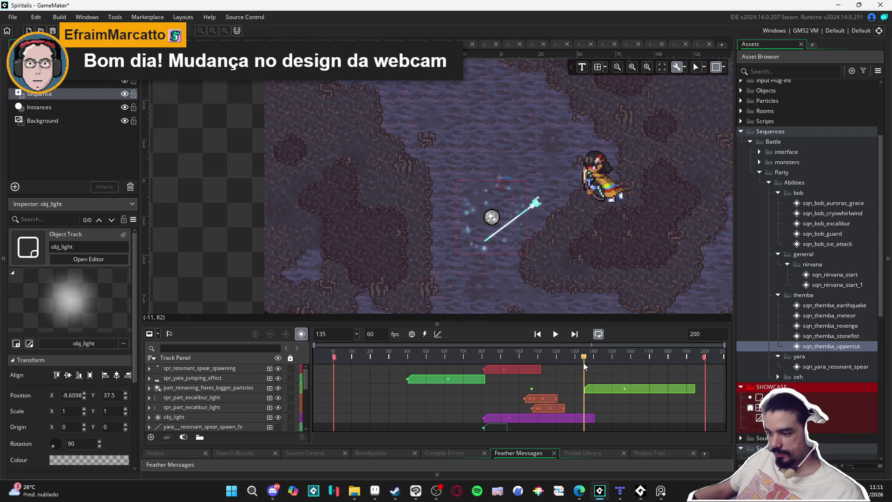
pyautogui.click(195, 389)
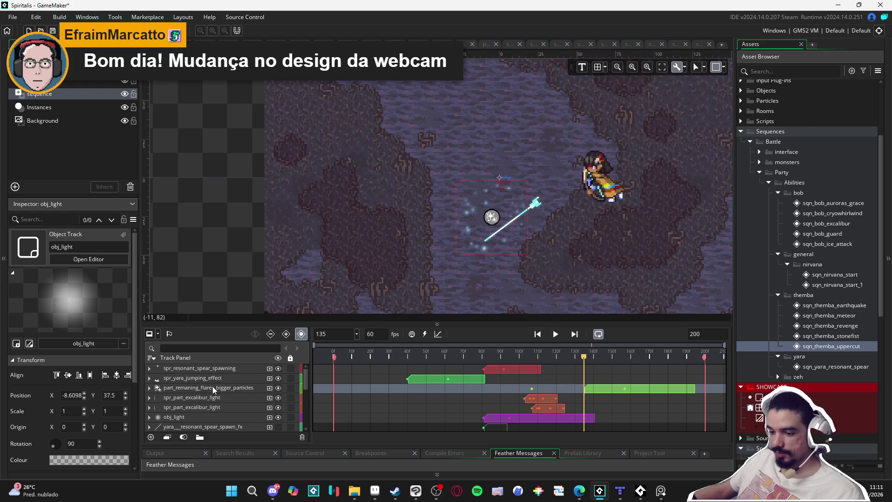
pyautogui.scroll(-5, 213, 386)
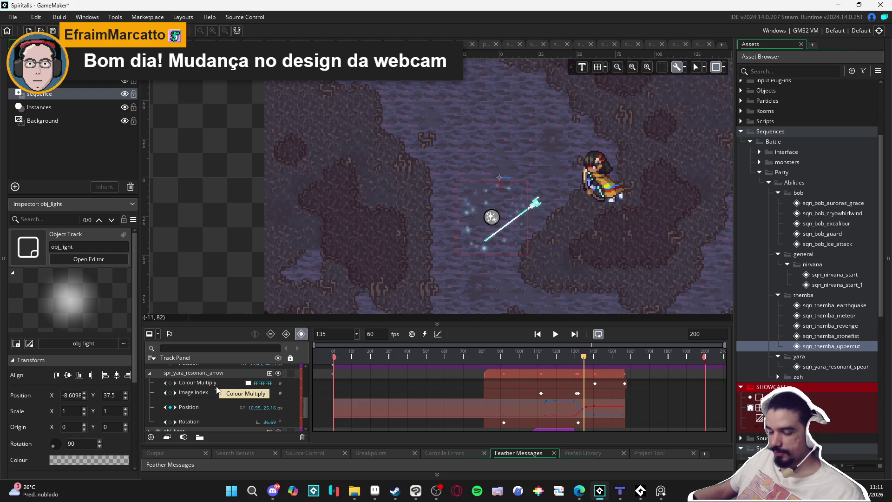
pyautogui.scroll(-3, 242, 389)
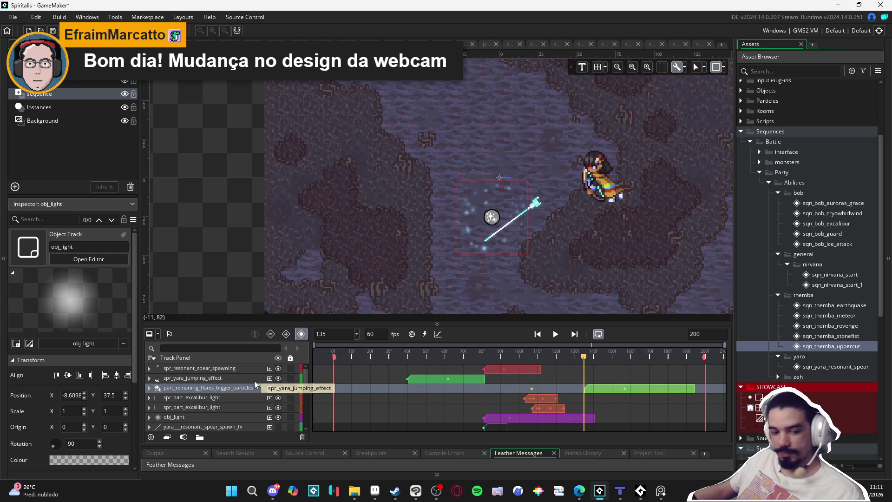
# - Scrub frames 135–160, then turn off the obj_light and spr_part_excalibur_light track eye icons
pyautogui.moveTo(584, 357)
pyautogui.mouseDown()
pyautogui.moveTo(629, 357)
pyautogui.moveTo(575, 357)
pyautogui.moveTo(631, 357)
pyautogui.moveTo(593, 356)
pyautogui.moveTo(621, 356)
pyautogui.moveTo(597, 356)
pyautogui.moveTo(589, 345)
pyautogui.moveTo(623, 343)
pyautogui.moveTo(604, 349)
pyautogui.moveTo(623, 344)
pyautogui.moveTo(620, 351)
pyautogui.mouseUp()
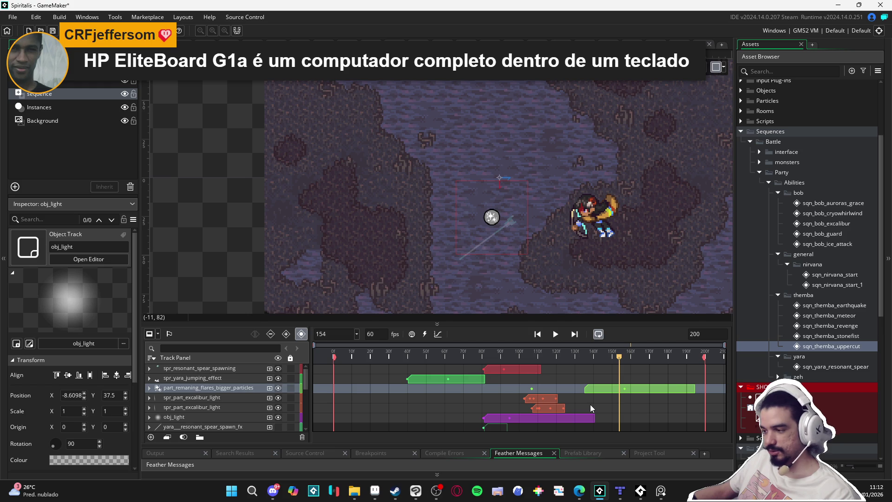
pyautogui.moveTo(620, 360)
pyautogui.mouseDown()
pyautogui.moveTo(628, 357)
pyautogui.moveTo(587, 354)
pyautogui.moveTo(626, 366)
pyautogui.moveTo(590, 369)
pyautogui.moveTo(504, 362)
pyautogui.moveTo(532, 362)
pyautogui.mouseUp()
pyautogui.click(497, 287)
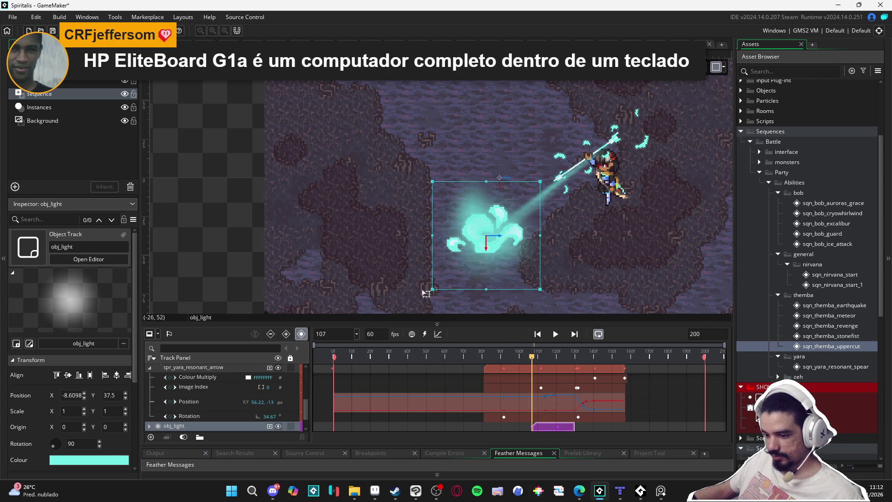
pyautogui.click(278, 407)
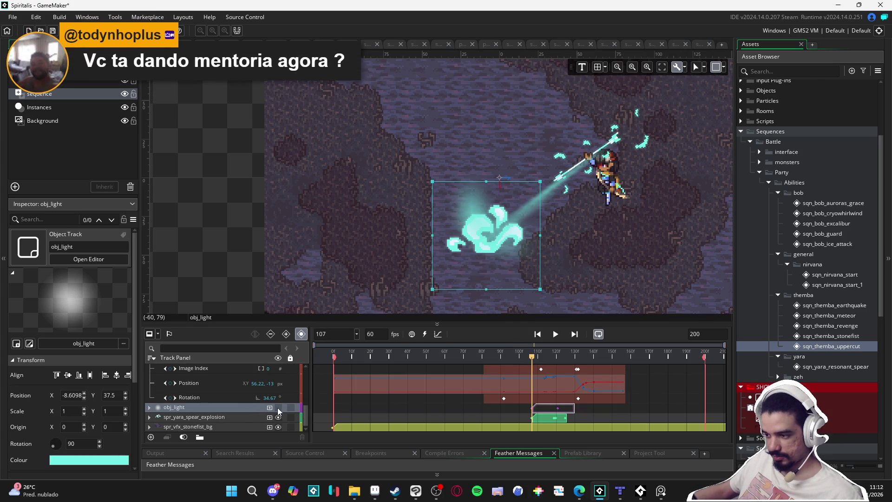
pyautogui.click(183, 252)
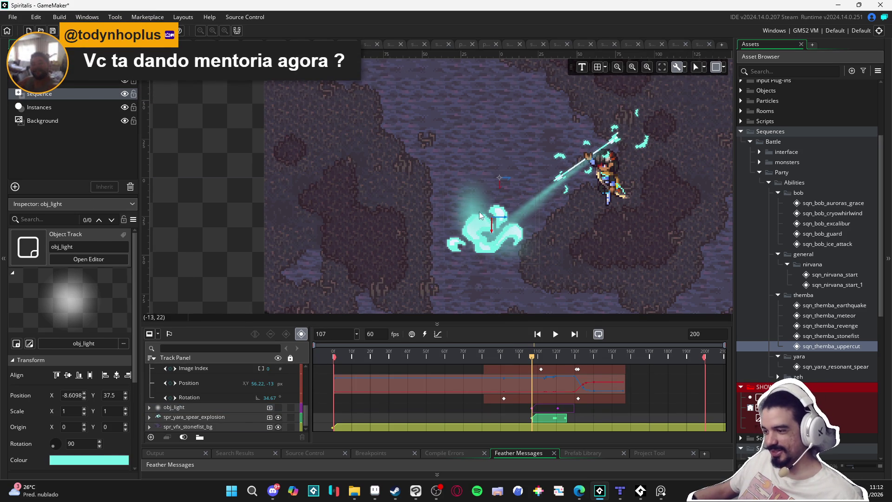
pyautogui.click(482, 232)
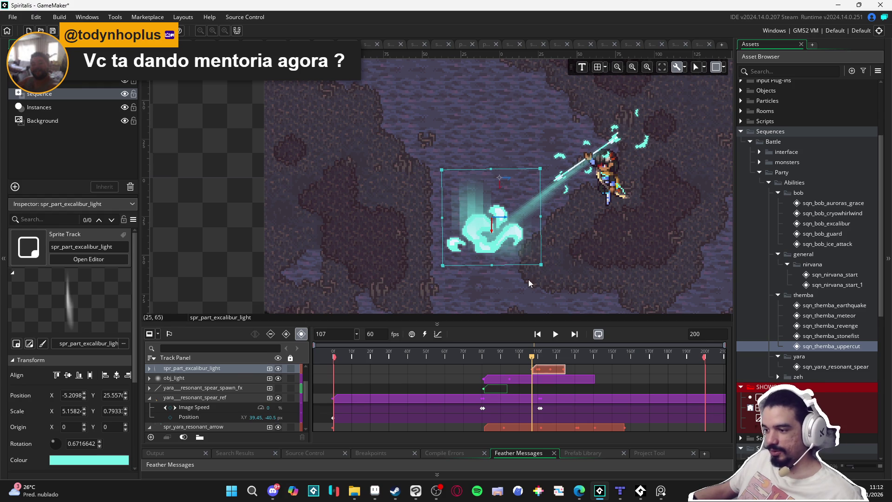
pyautogui.click(278, 369)
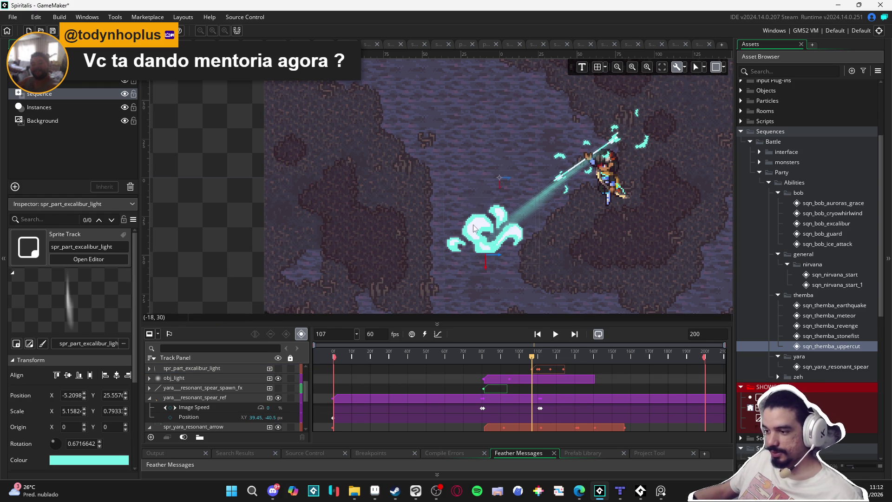
# - Select the spear explosion and scrub from frame 110 to see its clip end near frame 127
pyautogui.click(488, 242)
pyautogui.scroll(5, 528, 383)
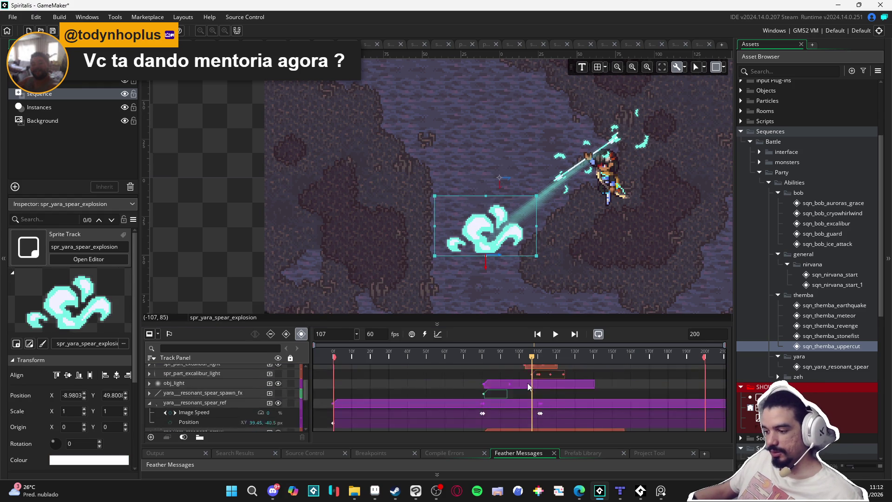
pyautogui.scroll(-2, 557, 381)
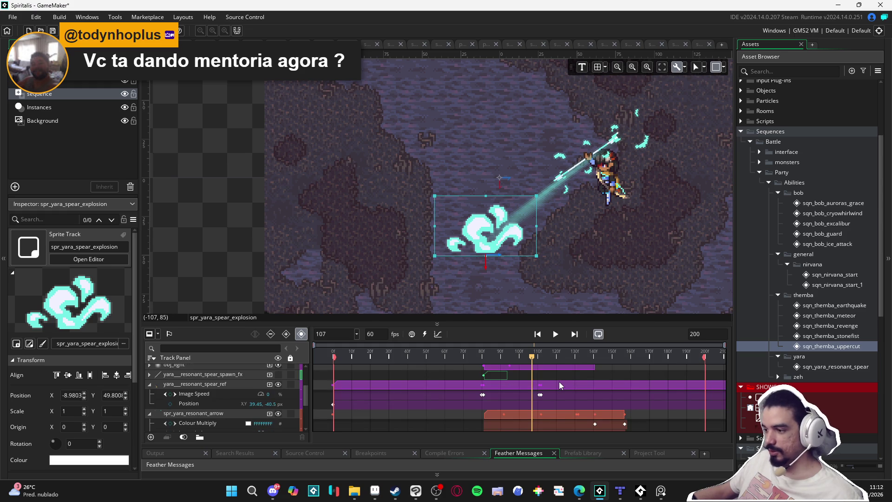
pyautogui.scroll(2, 542, 358)
pyautogui.moveTo(535, 358)
pyautogui.mouseDown()
pyautogui.moveTo(586, 356)
pyautogui.moveTo(536, 356)
pyautogui.mouseUp()
pyautogui.scroll(-4, 553, 399)
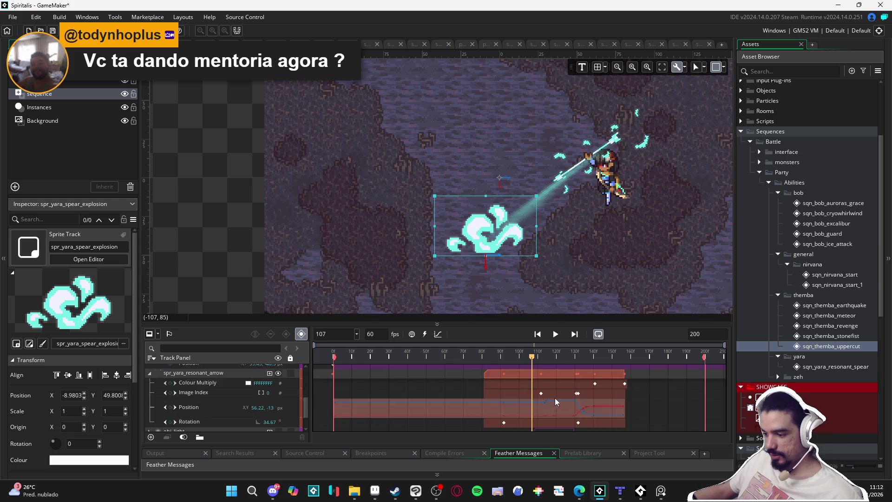
pyautogui.scroll(-5, 576, 399)
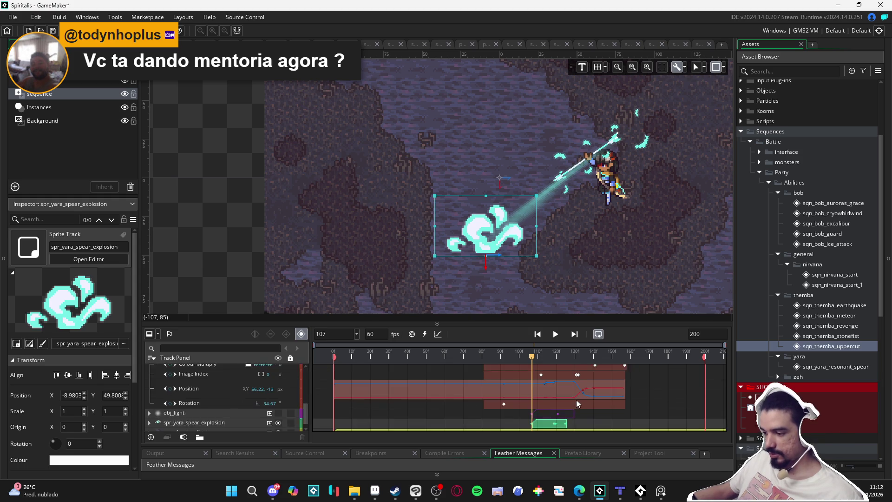
pyautogui.scroll(5, 561, 411)
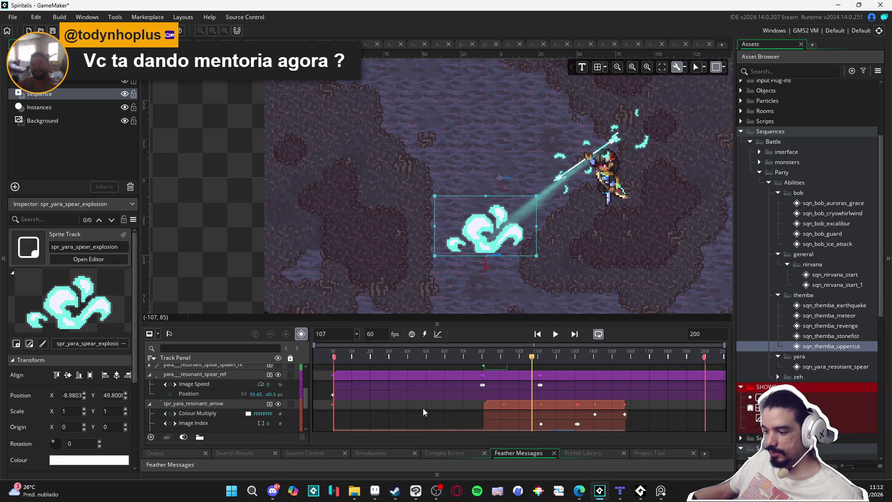
pyautogui.scroll(-5, 360, 407)
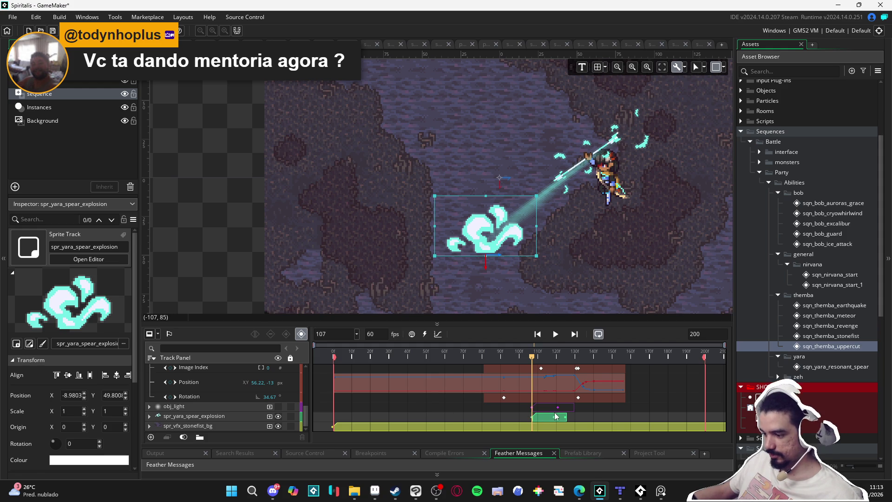
pyautogui.click(538, 358)
pyautogui.moveTo(542, 358); pyautogui.dragTo(591, 366)
# - Drag the spr_yara_spear_explosion clip right so it starts at frame 137
pyautogui.click(586, 360)
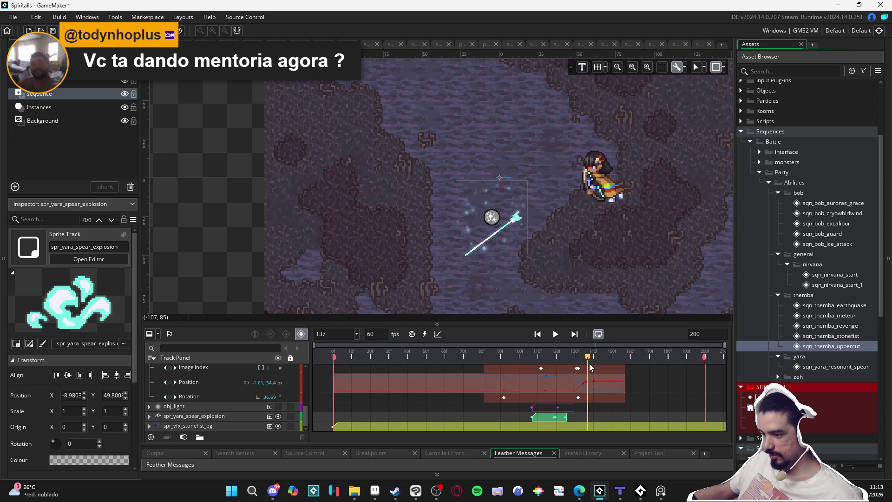
pyautogui.moveTo(546, 423); pyautogui.dragTo(601, 421)
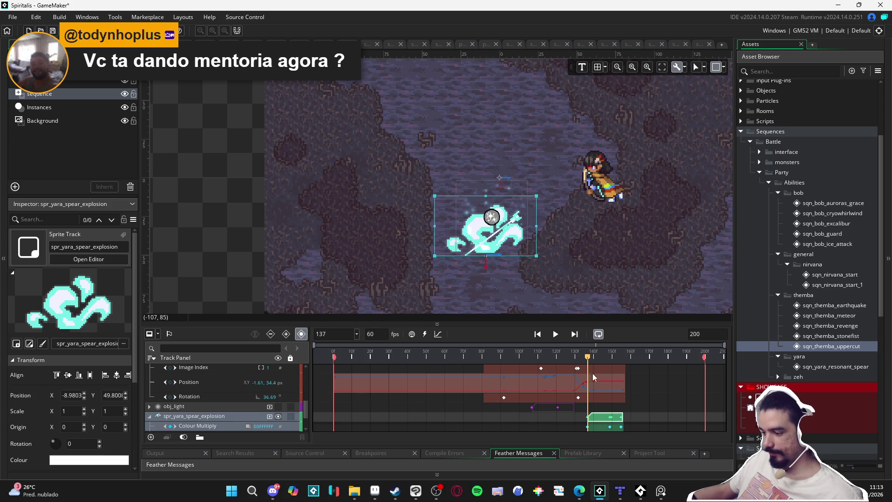
pyautogui.click(595, 358)
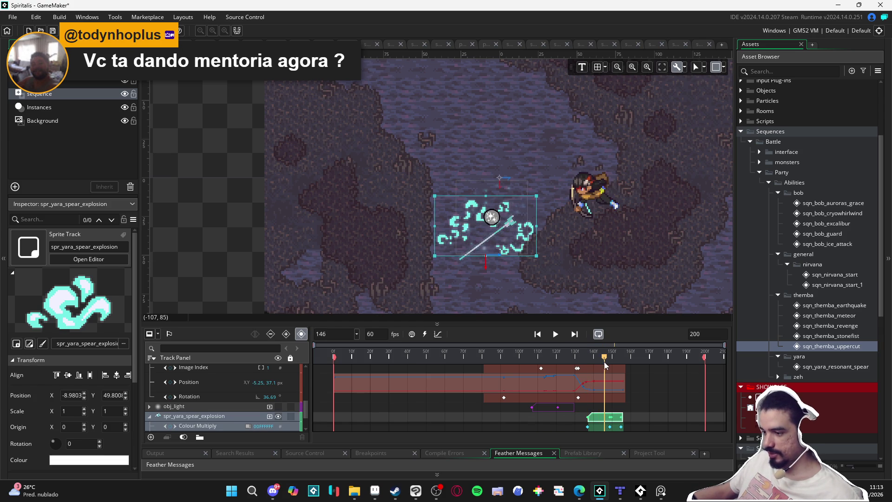
pyautogui.moveTo(596, 367); pyautogui.dragTo(589, 369)
# - At frame 137, shift the explosion left onto the arrow tip and replay to check timing
pyautogui.moveTo(504, 250); pyautogui.dragTo(483, 251)
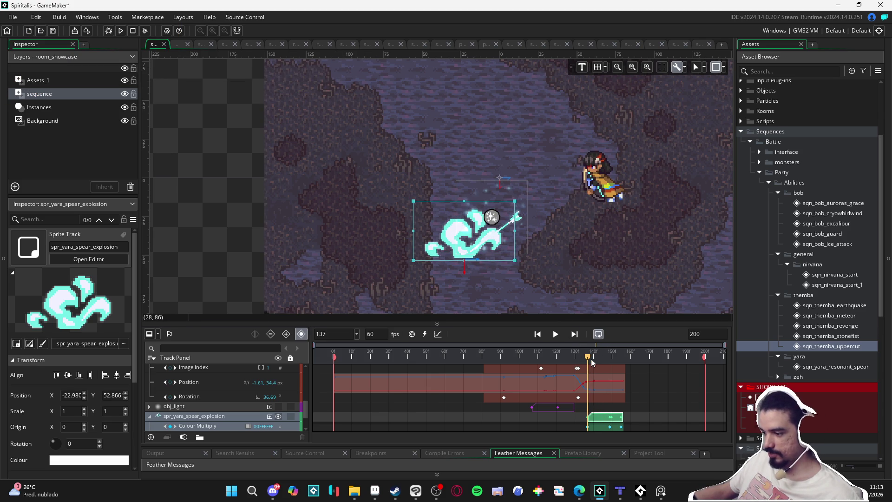
pyautogui.moveTo(591, 363); pyautogui.dragTo(629, 362)
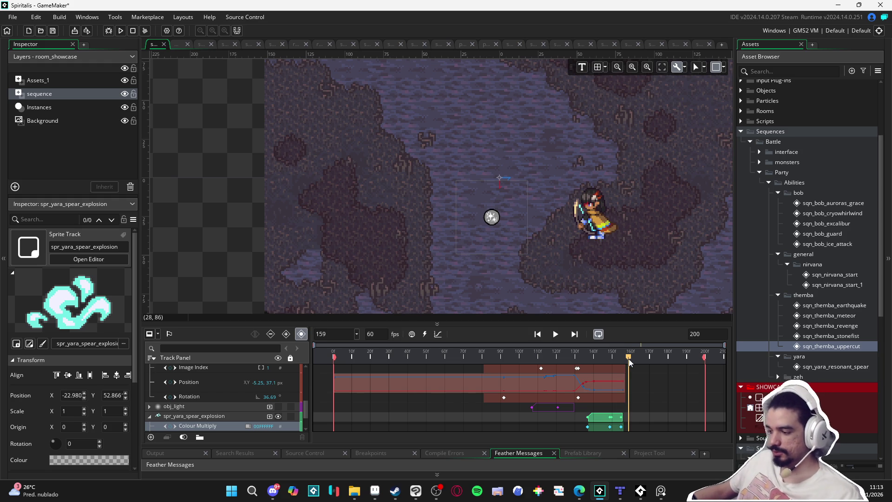
pyautogui.moveTo(629, 362); pyautogui.dragTo(576, 358)
pyautogui.press('space')
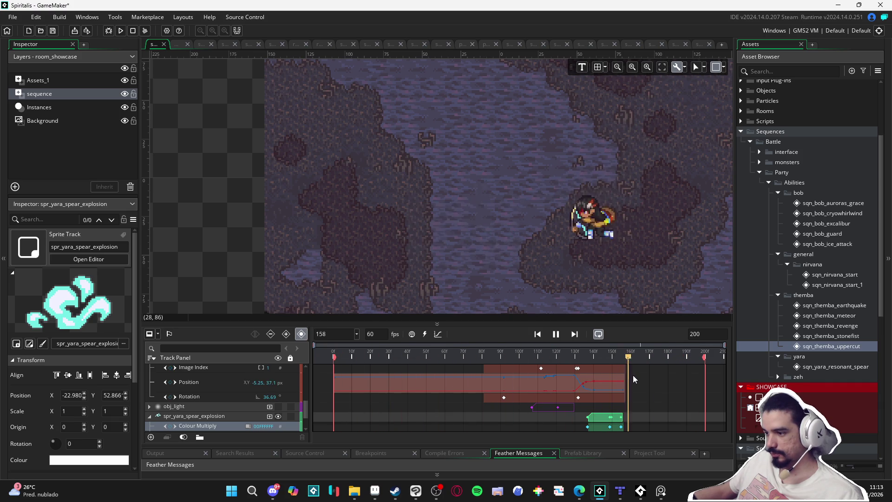
pyautogui.moveTo(617, 358)
pyautogui.mouseDown()
pyautogui.moveTo(567, 358)
pyautogui.moveTo(627, 365)
pyautogui.moveTo(589, 371)
pyautogui.mouseUp()
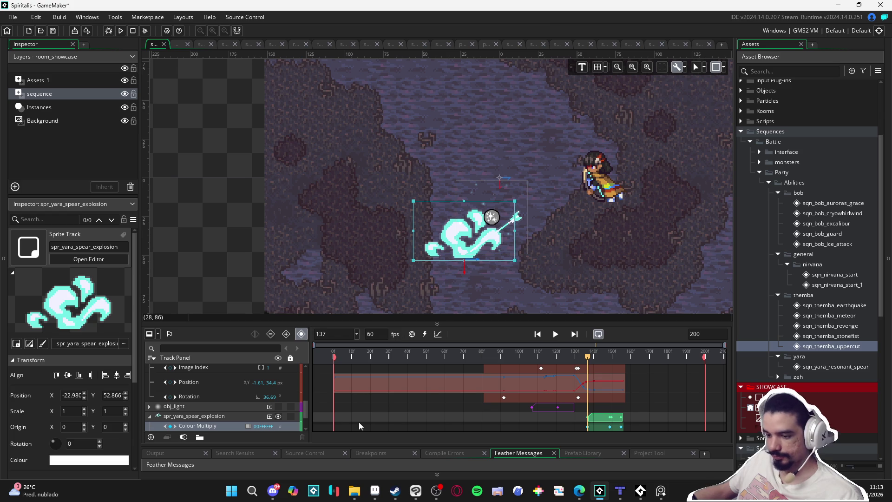
pyautogui.scroll(3, 493, 412)
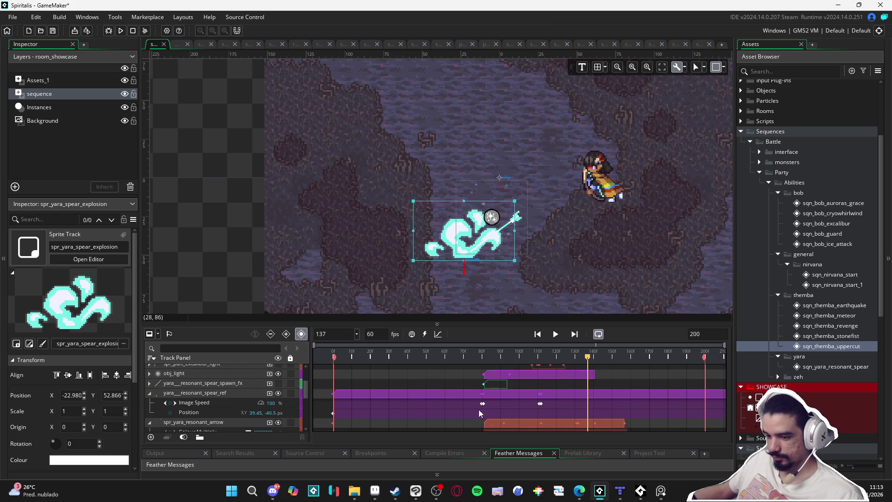
# - At frame 91, rotate the obj_light beam to 31.04° so it follows the arrow's path
pyautogui.moveTo(511, 377); pyautogui.dragTo(616, 372)
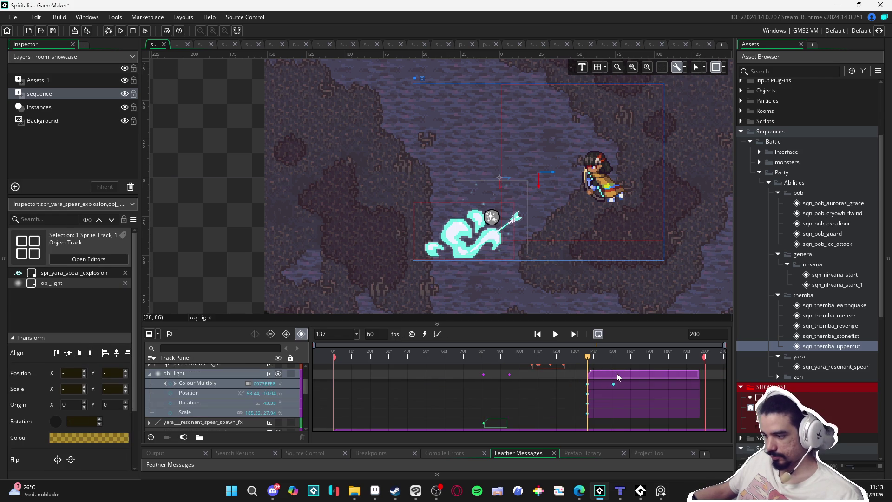
pyautogui.hotkey('ctrl', 'z')
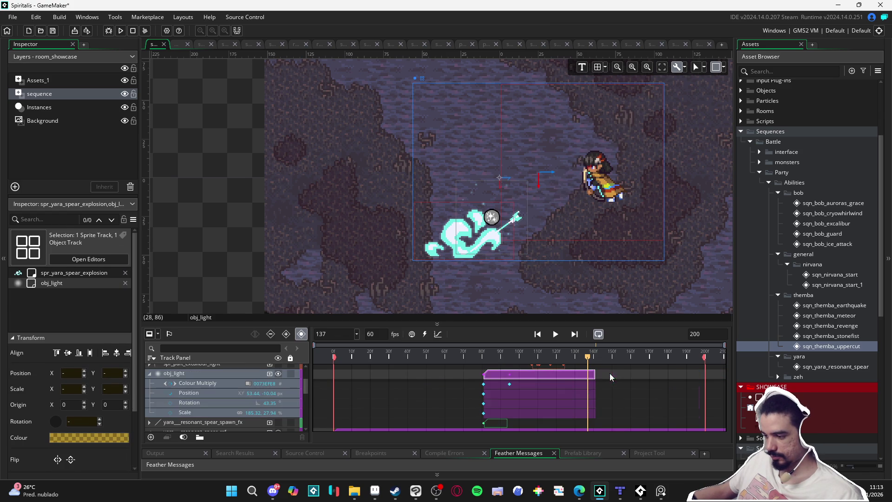
pyautogui.moveTo(574, 359)
pyautogui.mouseDown()
pyautogui.moveTo(502, 356)
pyautogui.moveTo(538, 374)
pyautogui.mouseUp()
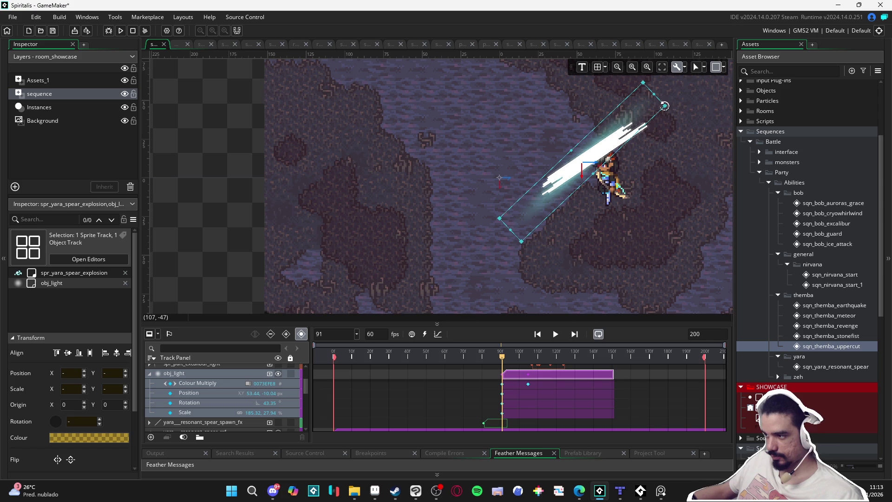
pyautogui.moveTo(665, 106); pyautogui.dragTo(676, 123)
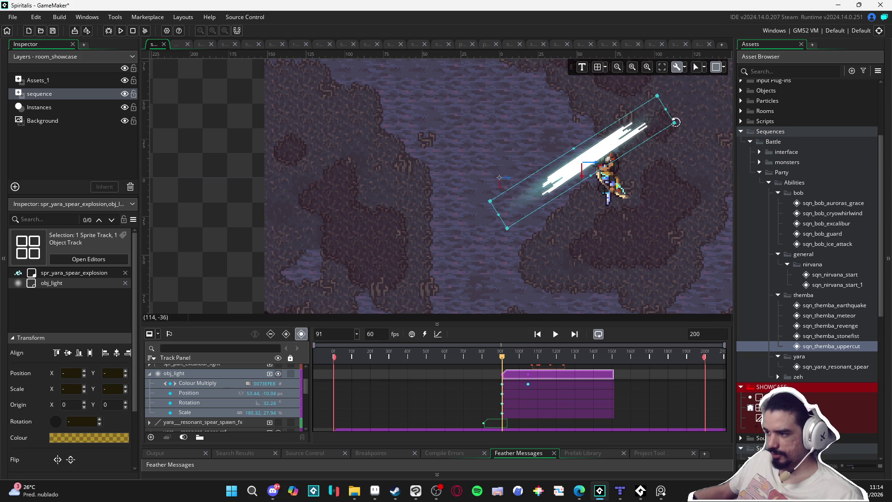
pyautogui.moveTo(676, 122); pyautogui.dragTo(679, 124)
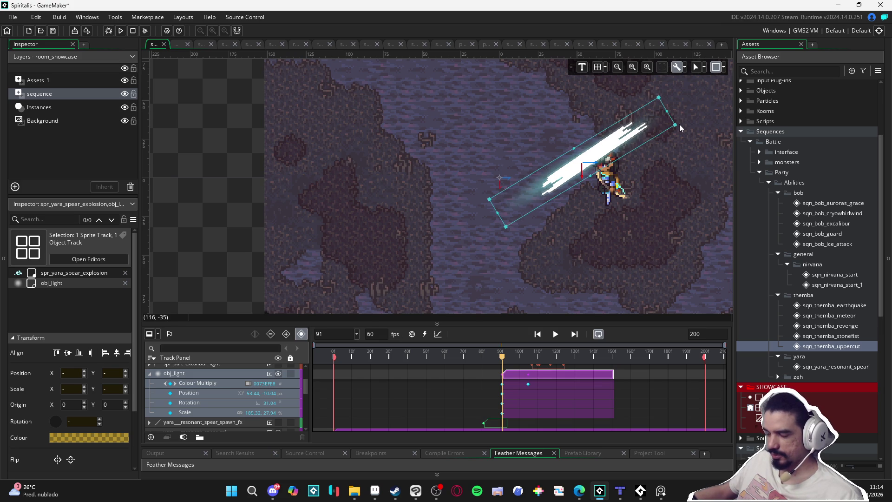
pyautogui.click(222, 154)
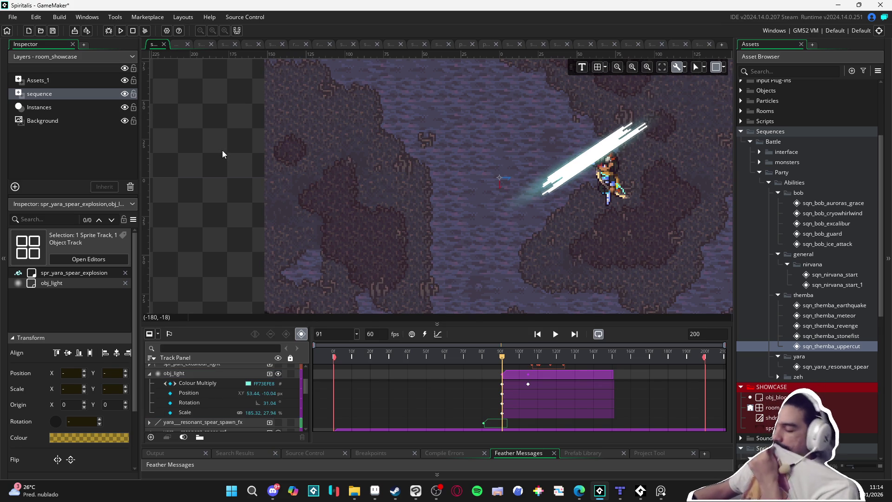
pyautogui.moveTo(505, 358)
pyautogui.mouseDown()
pyautogui.moveTo(551, 357)
pyautogui.moveTo(521, 344)
pyautogui.moveTo(532, 341)
pyautogui.mouseUp()
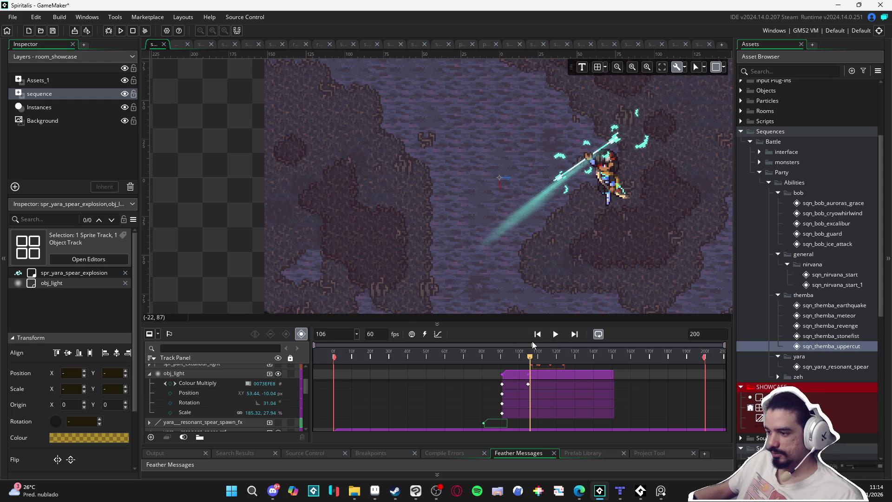
# - Start the excalibur light clip at frame 131, rotate it to -57.59°, and move it to (39.45, 10.85)
pyautogui.click(525, 203)
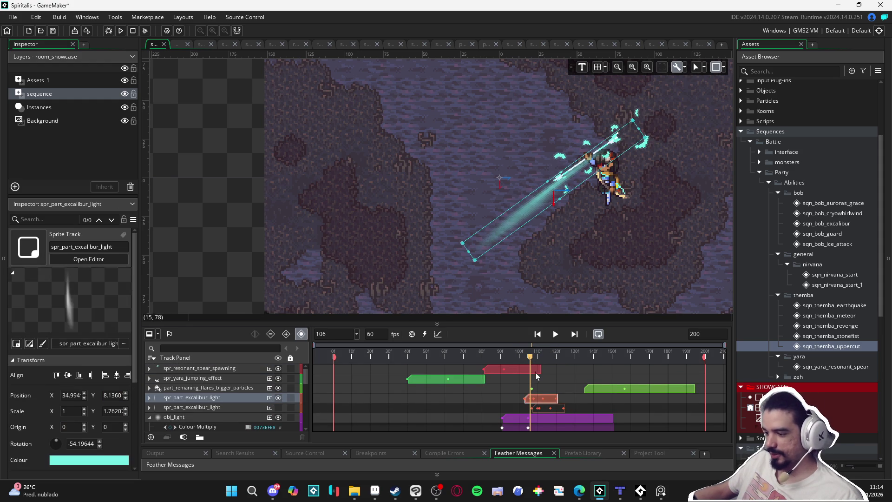
pyautogui.moveTo(533, 358)
pyautogui.mouseDown()
pyautogui.moveTo(589, 356)
pyautogui.moveTo(551, 358)
pyautogui.moveTo(577, 356)
pyautogui.mouseUp()
pyautogui.moveTo(555, 394); pyautogui.dragTo(603, 389)
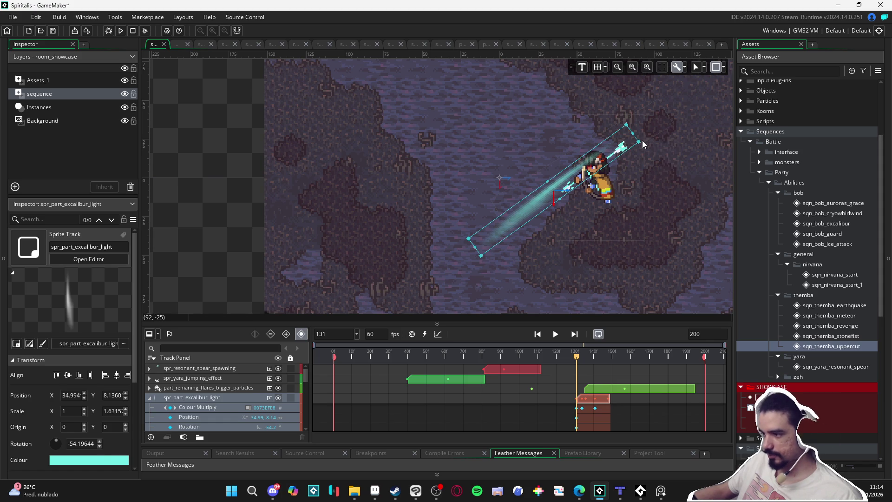
pyautogui.moveTo(642, 142); pyautogui.dragTo(639, 147)
pyautogui.moveTo(562, 192); pyautogui.dragTo(569, 197)
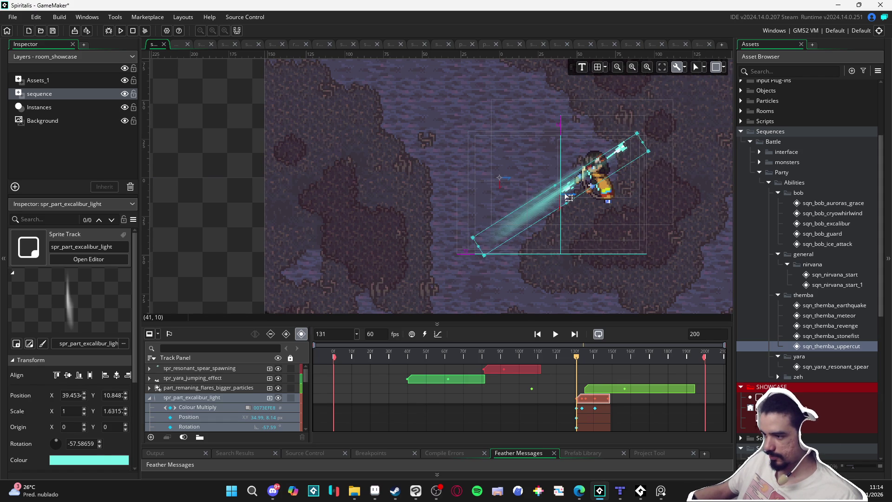
pyautogui.moveTo(577, 357)
pyautogui.mouseDown()
pyautogui.moveTo(611, 358)
pyautogui.moveTo(560, 356)
pyautogui.moveTo(615, 346)
pyautogui.moveTo(551, 338)
pyautogui.moveTo(617, 339)
pyautogui.moveTo(579, 342)
pyautogui.moveTo(595, 344)
pyautogui.mouseUp()
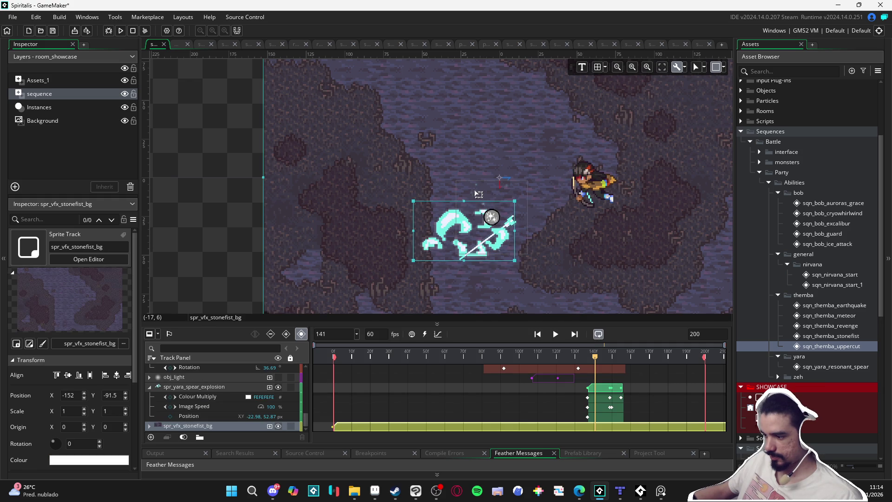
pyautogui.scroll(-5, 500, 406)
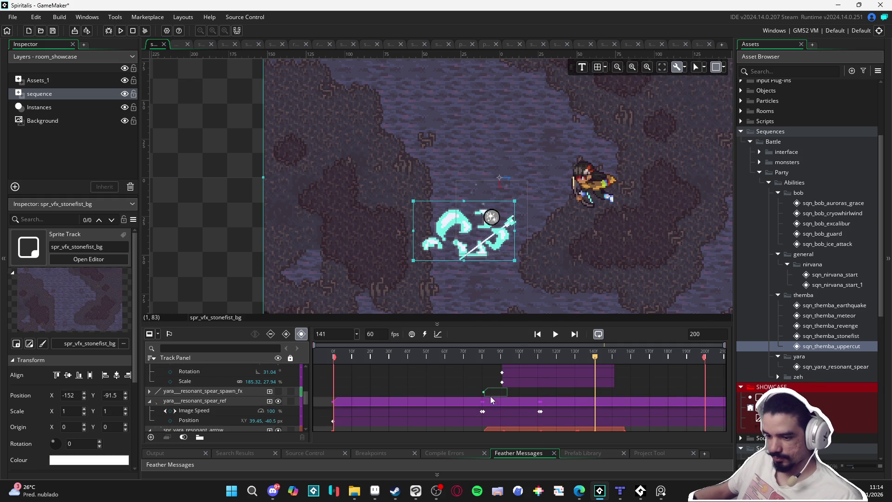
pyautogui.click(446, 260)
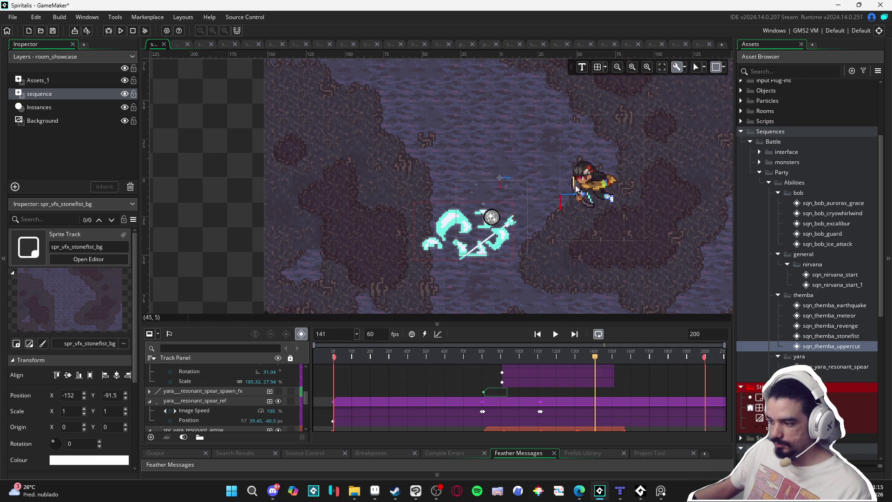
pyautogui.click(463, 237)
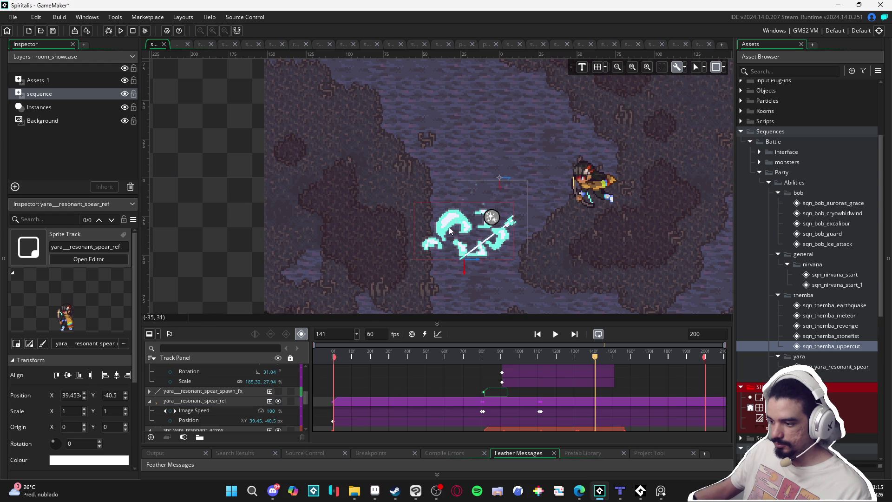
pyautogui.click(530, 190)
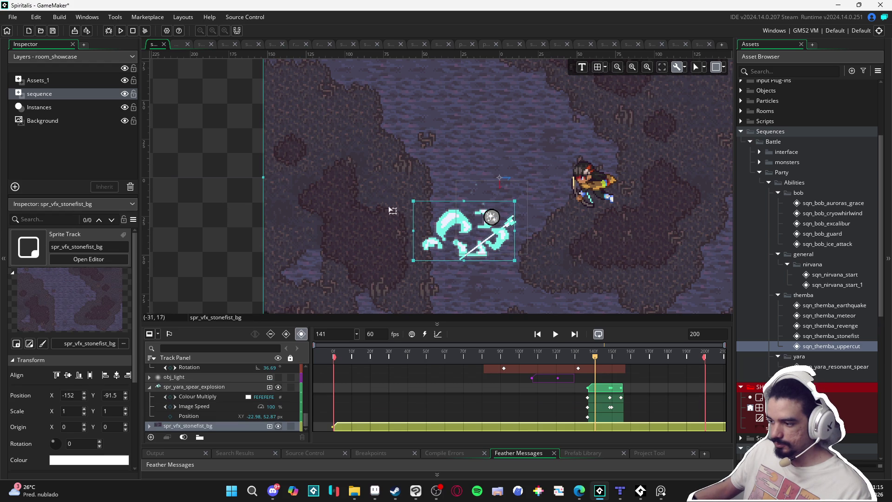
pyautogui.click(308, 200)
pyautogui.click(227, 181)
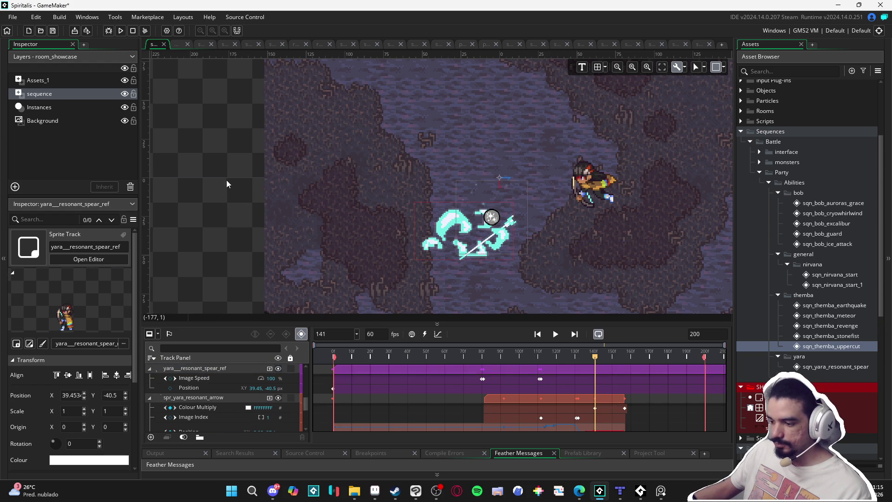
pyautogui.moveTo(353, 345)
pyautogui.mouseDown()
pyautogui.moveTo(642, 354)
pyautogui.moveTo(572, 354)
pyautogui.moveTo(592, 351)
pyautogui.mouseUp()
pyautogui.click(478, 195)
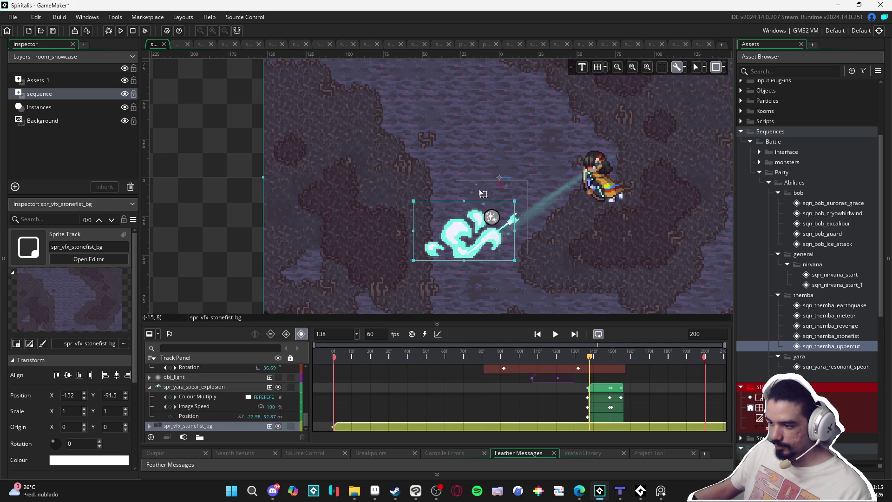
pyautogui.click(460, 246)
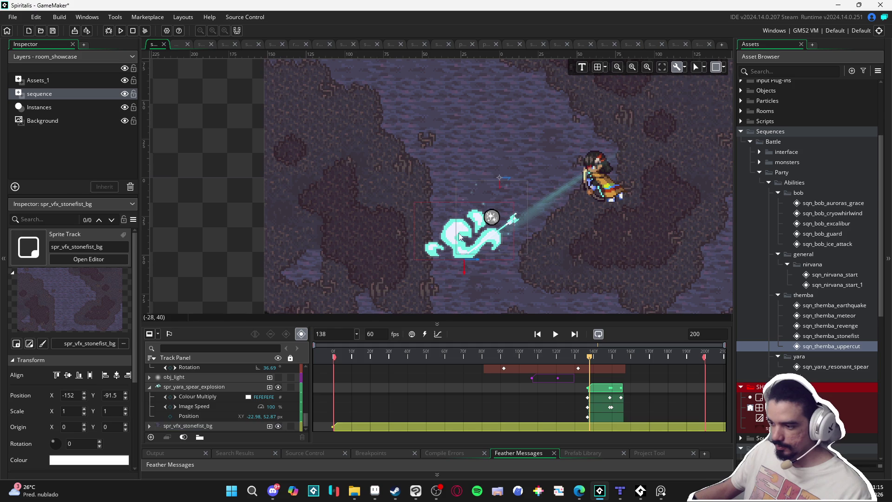
pyautogui.click(476, 193)
pyautogui.click(388, 261)
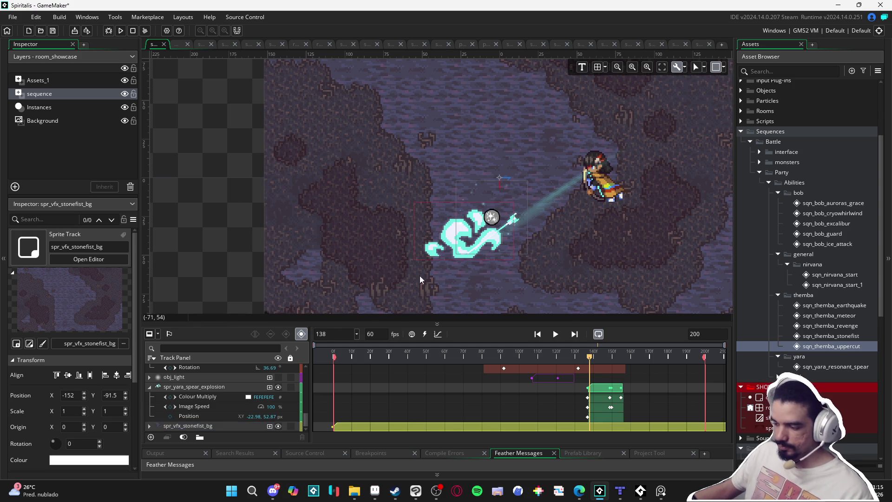
pyautogui.scroll(5, 559, 402)
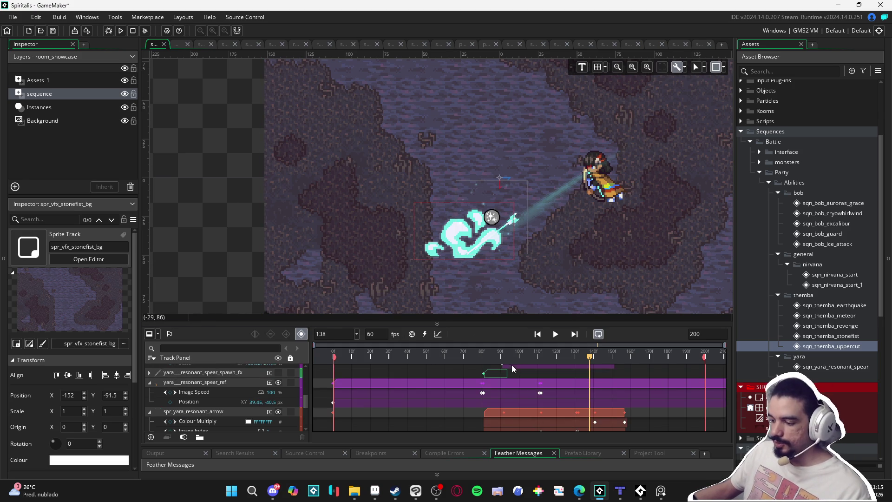
pyautogui.scroll(3, 486, 389)
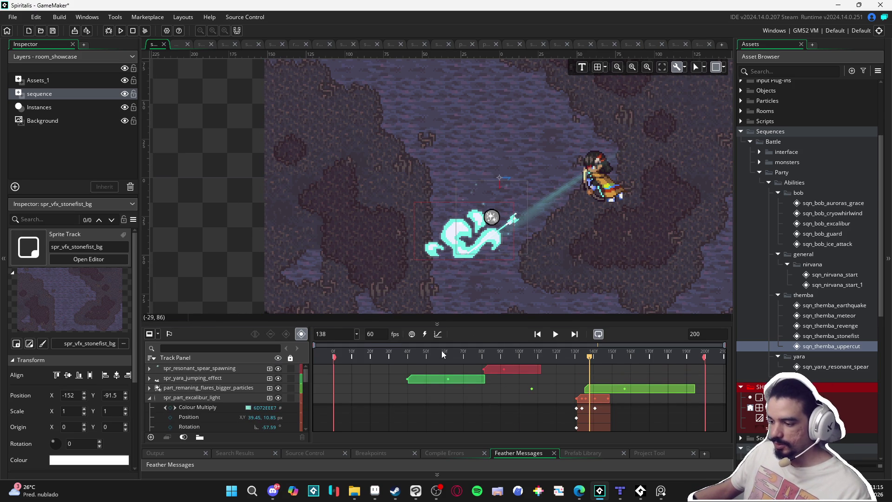
pyautogui.click(390, 356)
pyautogui.moveTo(390, 356); pyautogui.dragTo(611, 371)
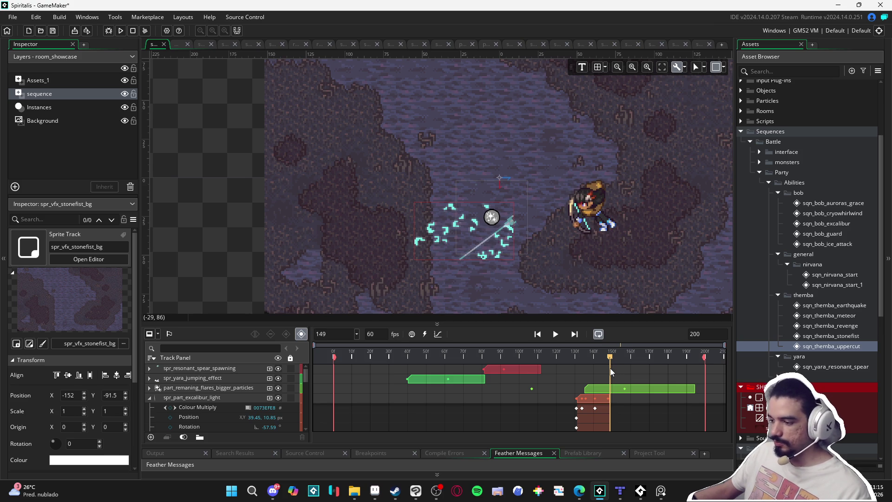
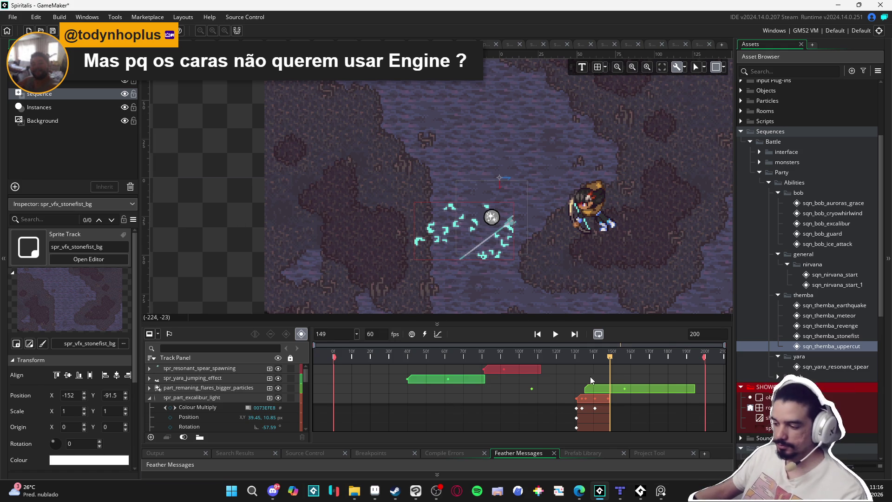
# - Scrub the showcase sequence to frame 153, then switch to Aseprite's Sprite-0001 tile map
pyautogui.moveTo(608, 366)
pyautogui.mouseDown()
pyautogui.moveTo(584, 363)
pyautogui.moveTo(635, 366)
pyautogui.moveTo(439, 367)
pyautogui.moveTo(619, 361)
pyautogui.mouseUp()
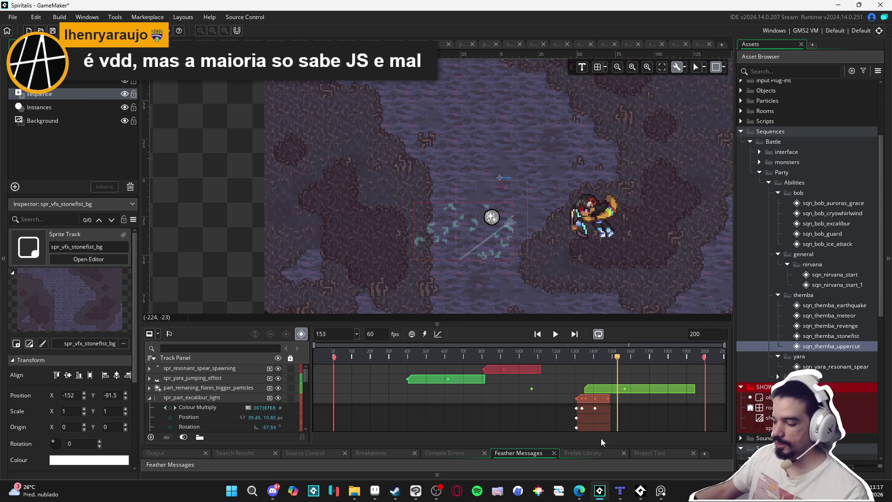
pyautogui.click(375, 491)
pyautogui.hotkey('ctrl', 'shift', 'Tab')
pyautogui.hotkey('ctrl', 'shift', 'Tab')
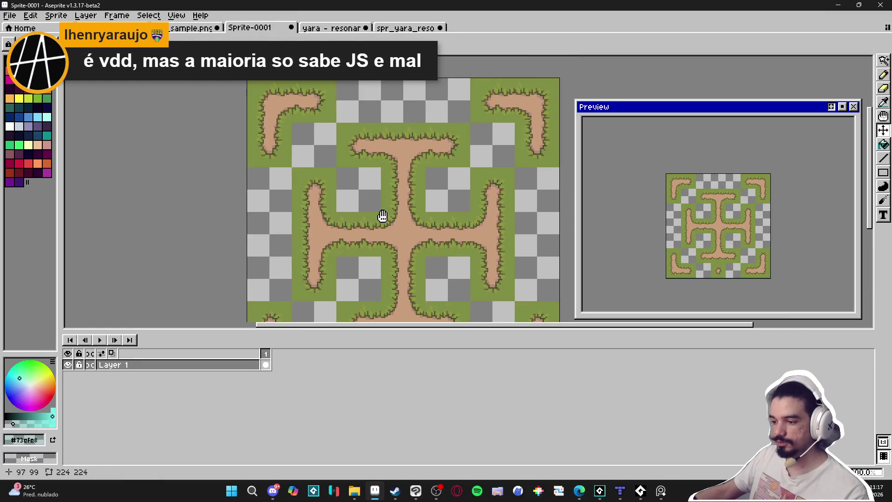
# - Zoom in and nudge the left path-tip tile one tile to the left
pyautogui.scroll(2, 380, 216)
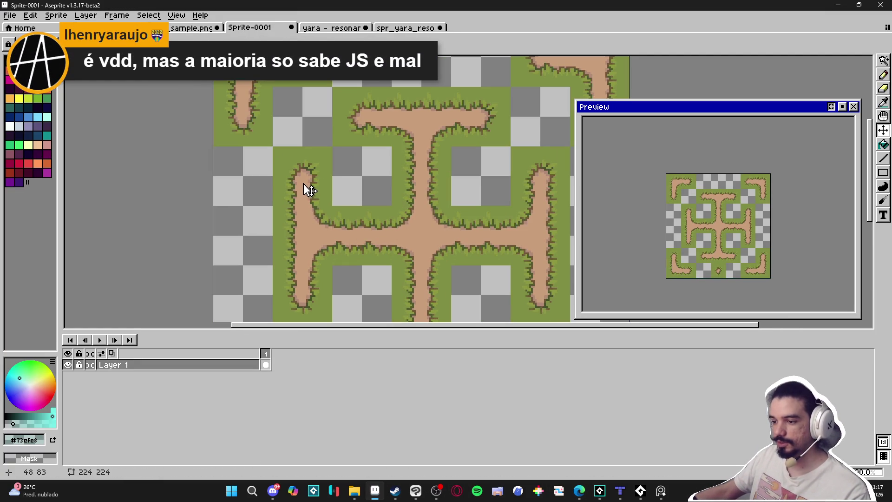
pyautogui.press('m')
pyautogui.moveTo(299, 174); pyautogui.dragTo(287, 169)
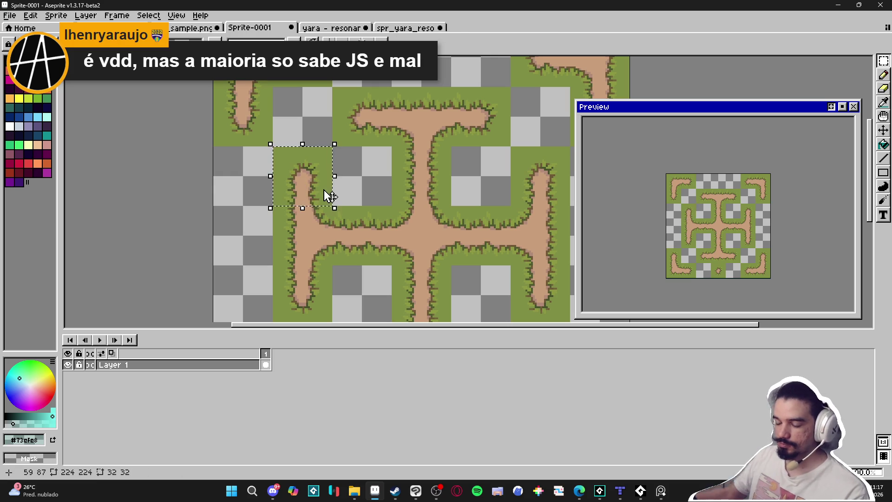
pyautogui.press('Left')
pyautogui.hotkey('ctrl', 'd')
# - Shift a 2x2 tile patch down-left, then undo back to the original tile layout
pyautogui.moveTo(378, 100); pyautogui.dragTo(341, 139)
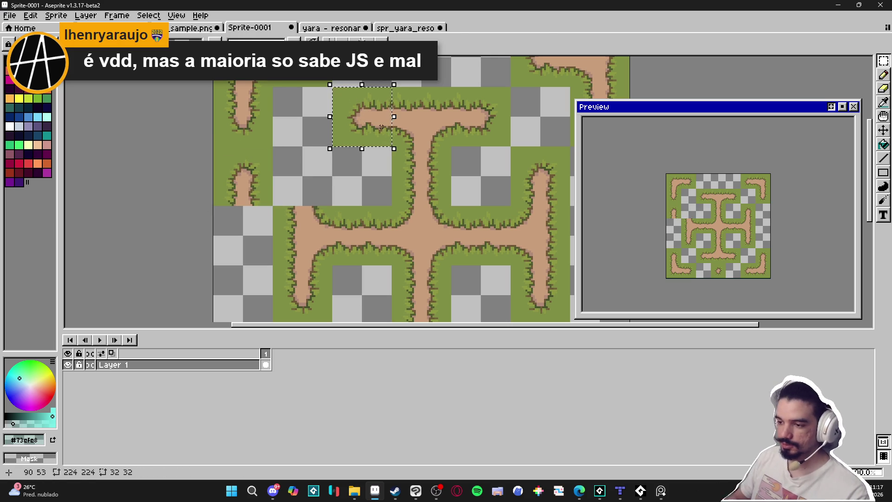
pyautogui.press('Left')
pyautogui.press('Left')
pyautogui.press('Down')
pyautogui.press('Down')
pyautogui.hotkey('ctrl', 'd')
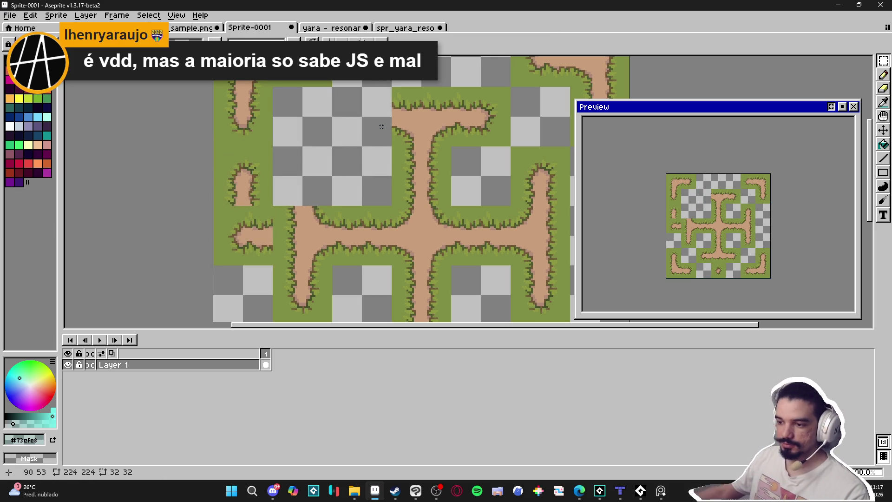
pyautogui.hotkey('ctrl', 'z')
pyautogui.hotkey('ctrl', 'z')
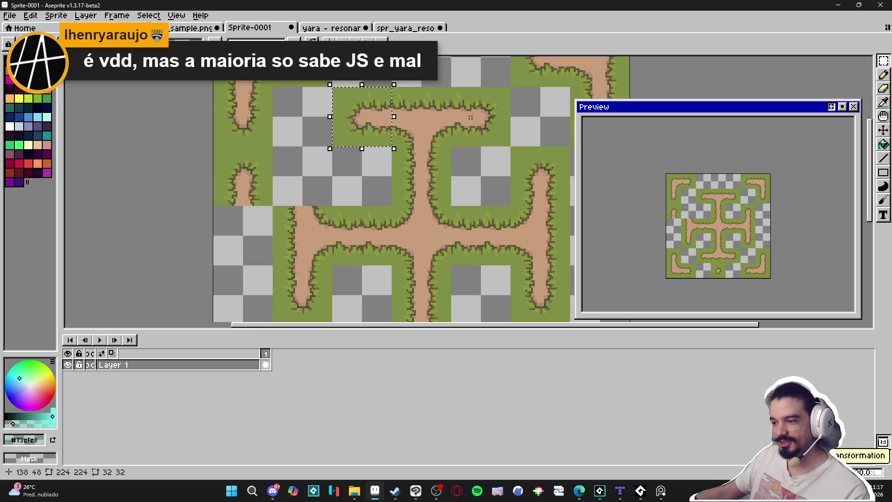
pyautogui.hotkey('ctrl', 'z')
pyautogui.hotkey('ctrl', 'z')
pyautogui.hotkey('ctrl', 'z')
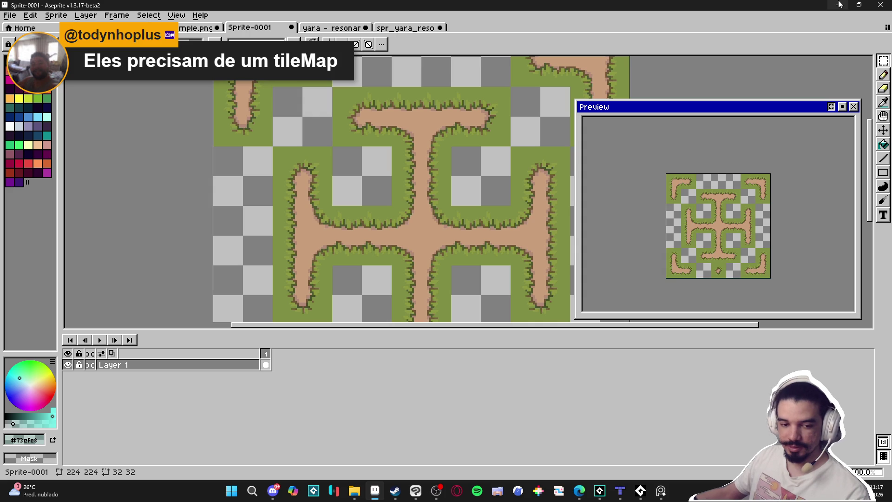
pyautogui.scroll(-2, 364, 257)
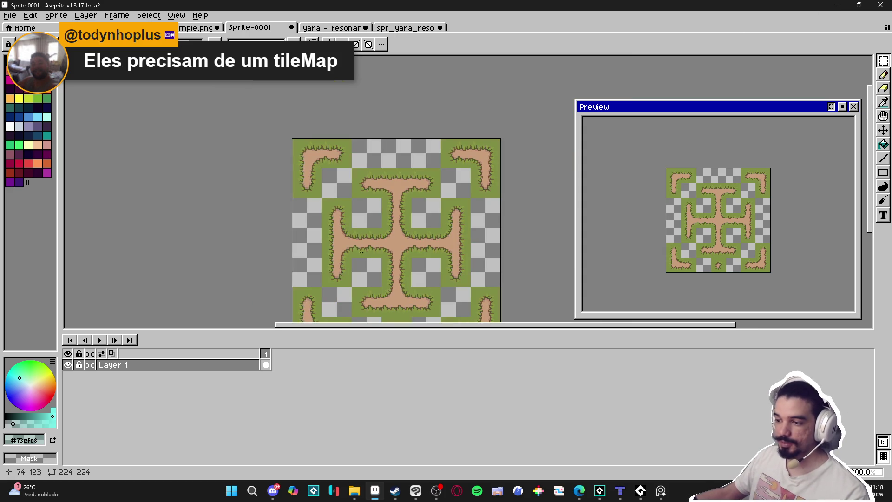
# - Select all, deselect and pan over the whole tile map, then open the yara - resonant spear sprite
pyautogui.press('v')
pyautogui.hotkey('ctrl', 'a')
pyautogui.hotkey('ctrl', 'd')
pyautogui.moveTo(408, 253); pyautogui.dragTo(380, 224)
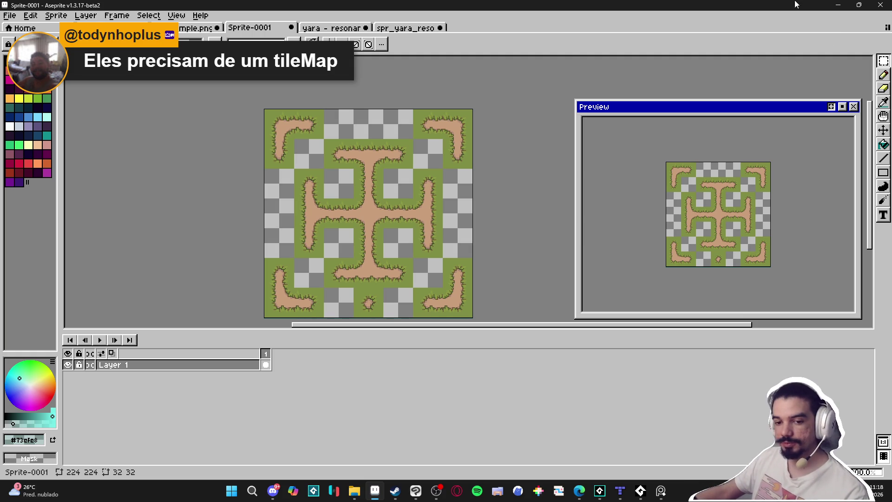
pyautogui.click(328, 28)
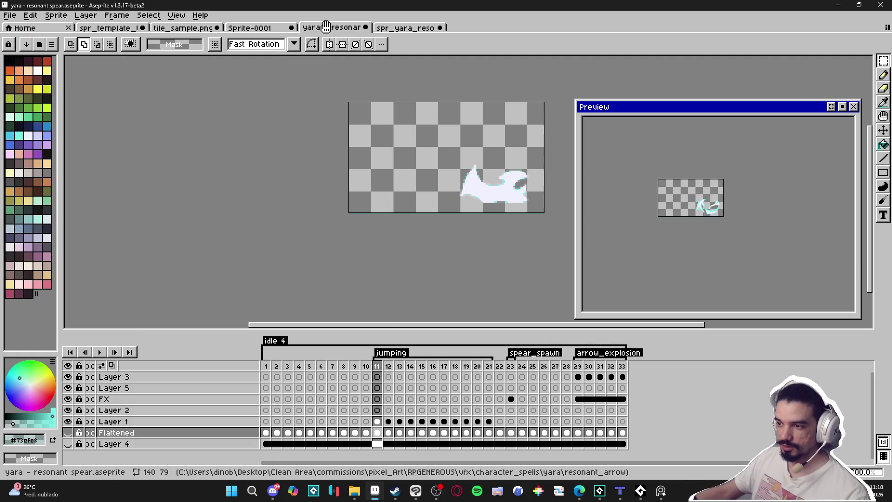
# - Return to the Sprite-0001 tab and turn on the tile grid overlay
pyautogui.click(400, 27)
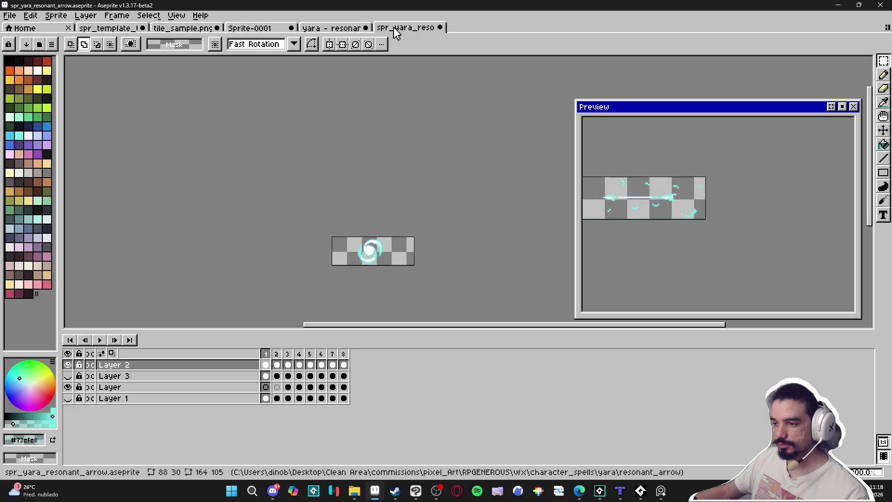
pyautogui.click(332, 29)
pyautogui.click(256, 29)
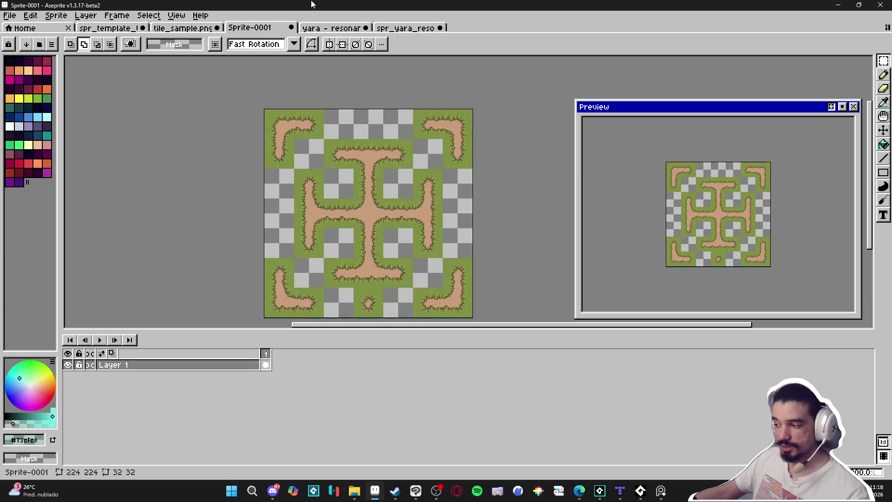
pyautogui.press('v')
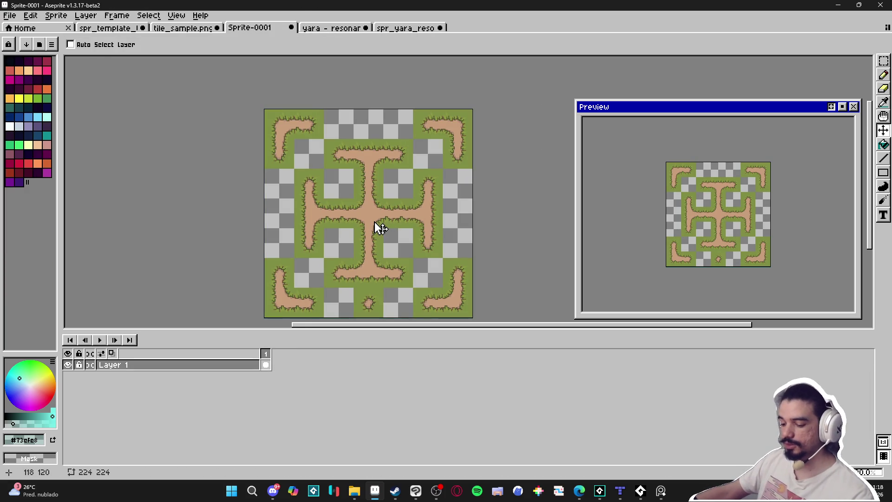
pyautogui.press('m')
pyautogui.hotkey('ctrl', "'")
# - Zoom in and out, then marquee-select and deselect the map's centre tile
pyautogui.scroll(1, 360, 211)
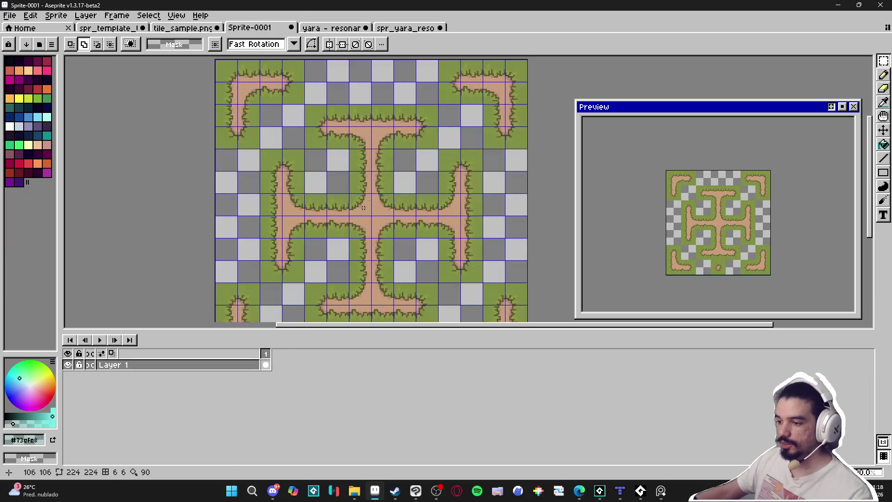
pyautogui.scroll(-2, 367, 202)
pyautogui.scroll(2, 370, 198)
pyautogui.scroll(-1, 371, 199)
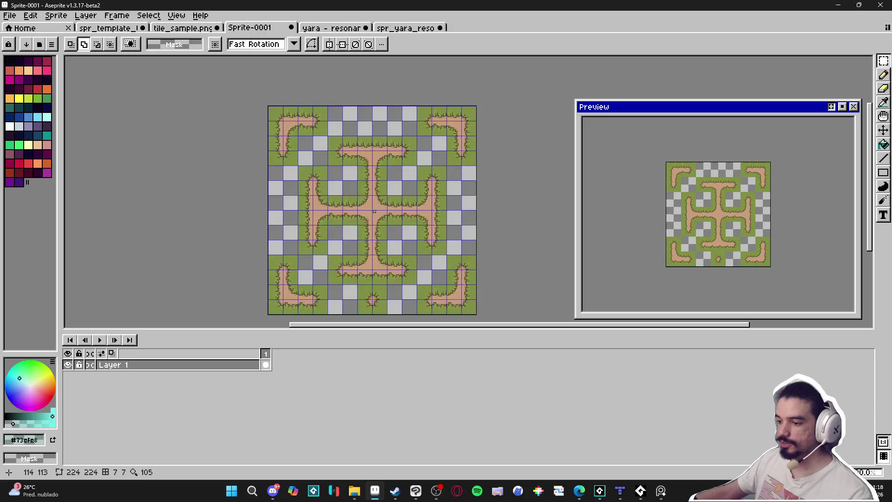
pyautogui.press('v')
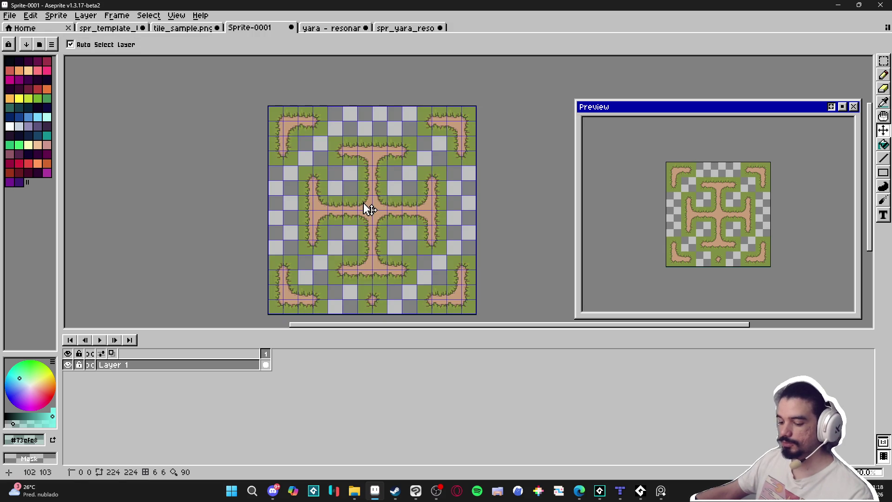
pyautogui.press('m')
pyautogui.moveTo(366, 207)
pyautogui.mouseDown()
pyautogui.moveTo(371, 190)
pyautogui.moveTo(404, 220)
pyautogui.mouseUp()
pyautogui.click(363, 202)
pyautogui.scroll(2, 367, 203)
pyautogui.scroll(-1, 367, 203)
pyautogui.click(404, 221)
# - Turn on automatic layer picking for the Move tool, then return to Rectangular Marquee
pyautogui.press('v')
pyautogui.press('ctrl')
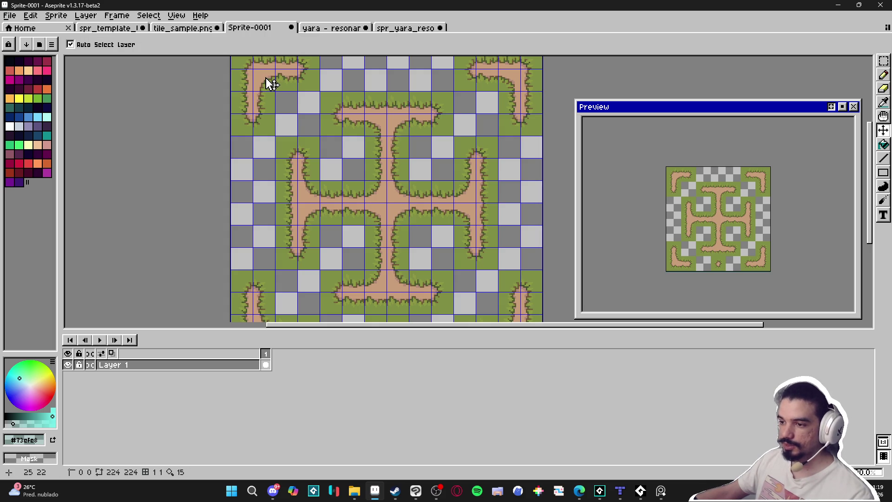
pyautogui.press('m')
pyautogui.scroll(-1, 267, 80)
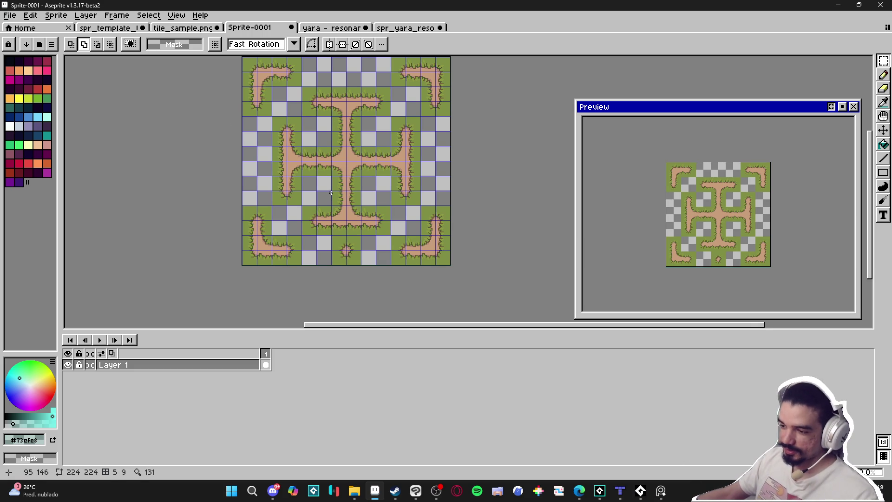
# - Pan to frame the whole map, then select and clear a tile beside the cross's lower stem
pyautogui.moveTo(331, 192); pyautogui.dragTo(334, 214)
pyautogui.press('b')
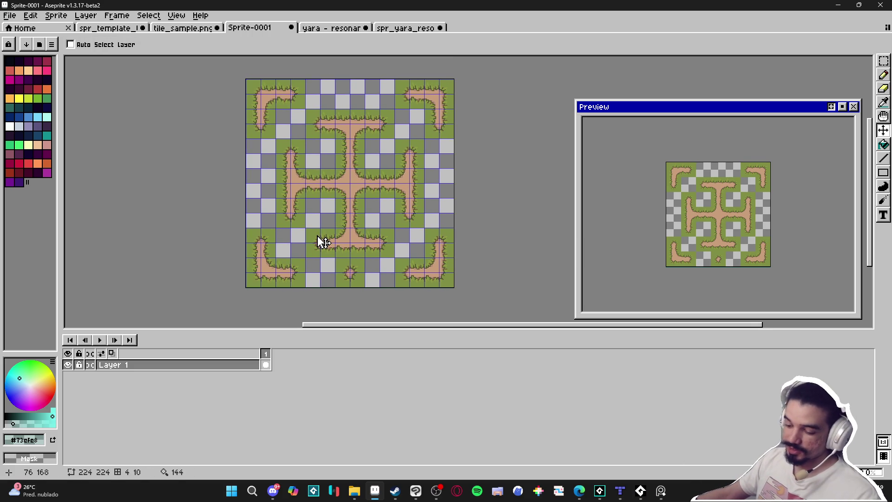
pyautogui.press('m')
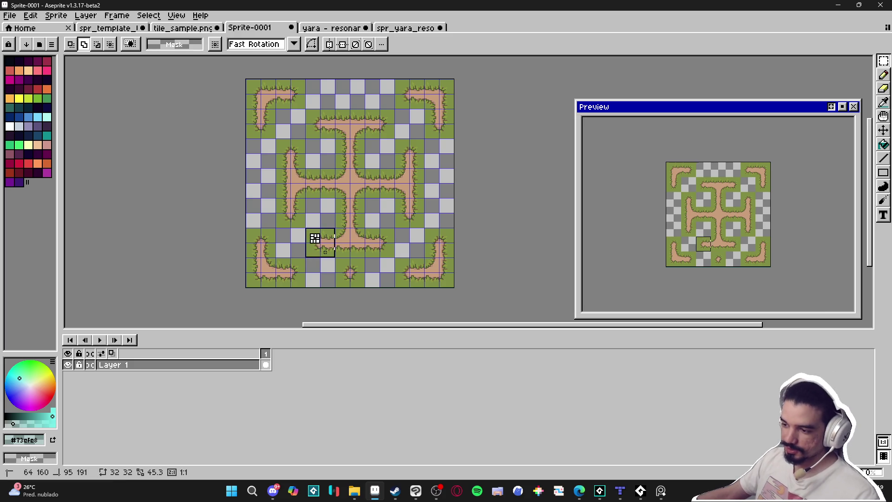
pyautogui.press('v')
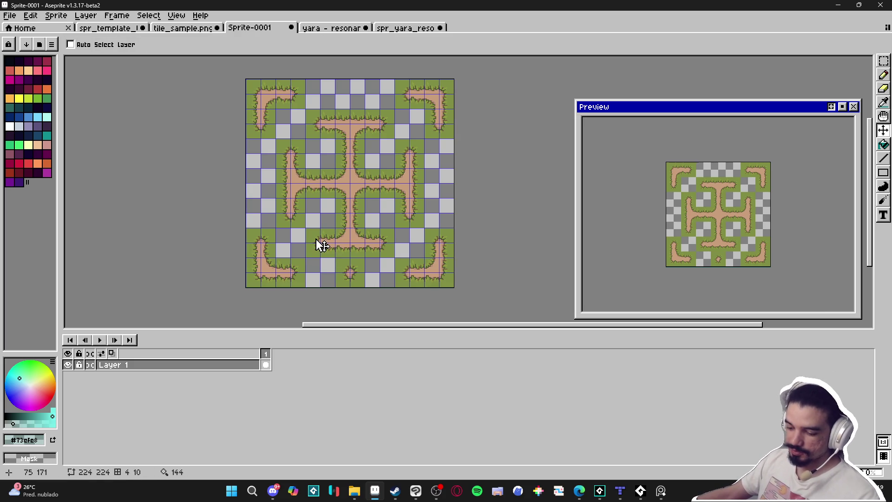
pyautogui.press('m')
pyautogui.moveTo(306, 227); pyautogui.dragTo(327, 257)
pyautogui.click(328, 257)
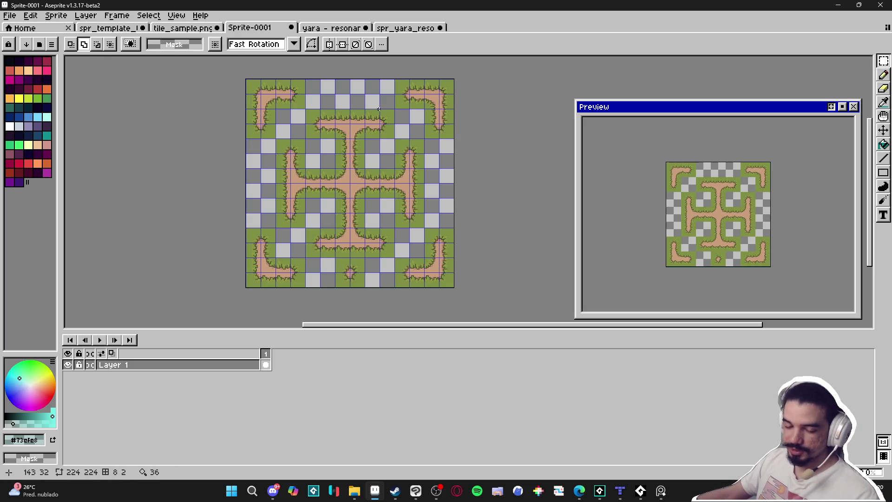
# - Cycle through the open documents to the tile template, then minimize Aseprite
pyautogui.press('v')
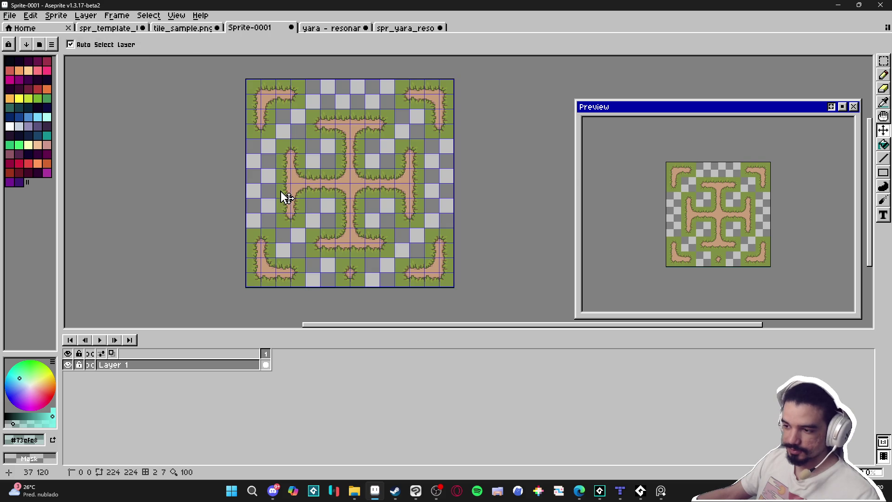
pyautogui.press('m')
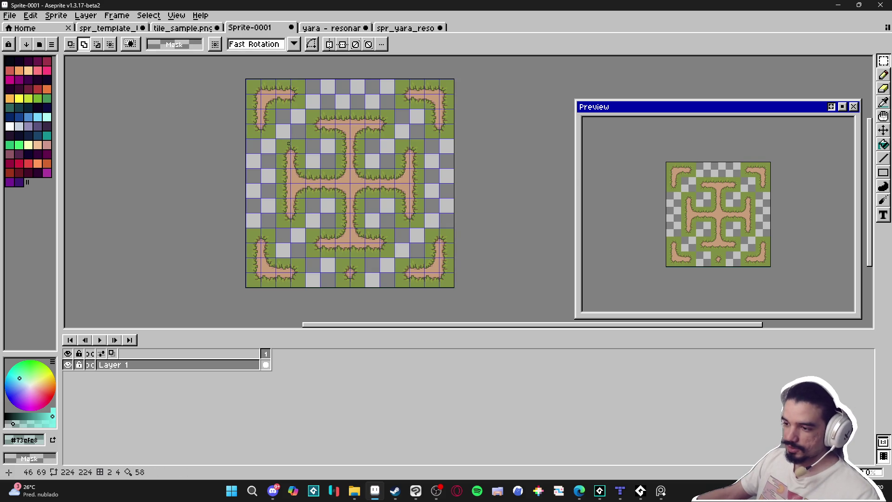
pyautogui.click(335, 29)
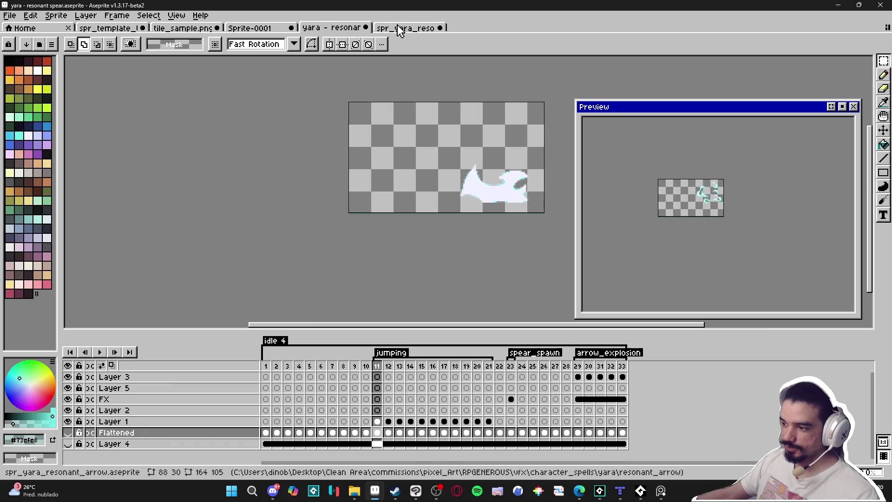
pyautogui.click(394, 28)
pyautogui.click(325, 29)
pyautogui.click(258, 28)
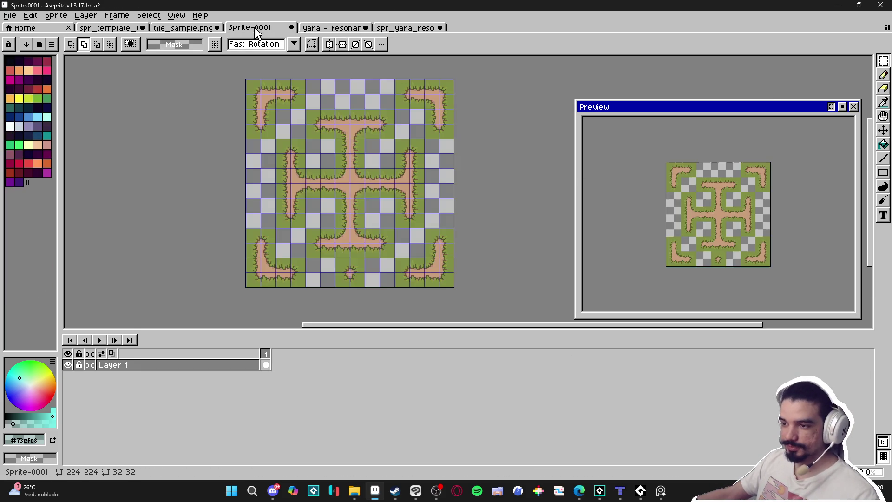
pyautogui.click(190, 28)
pyautogui.click(130, 29)
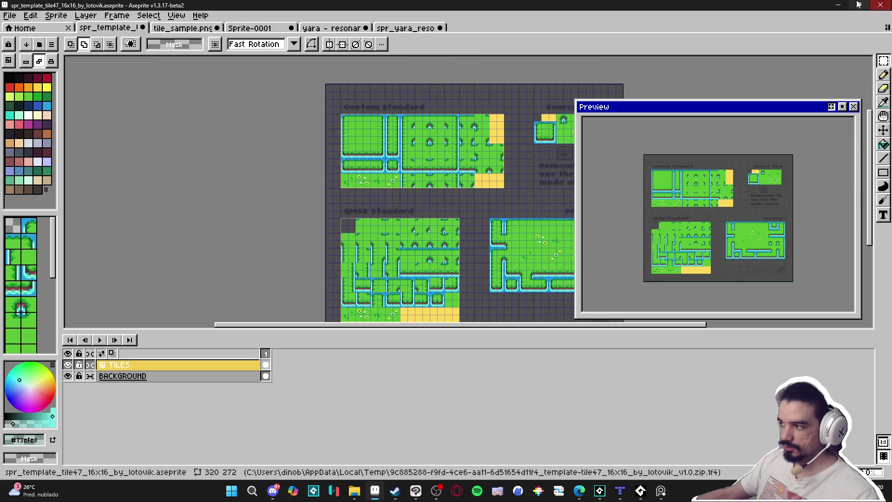
pyautogui.click(838, 5)
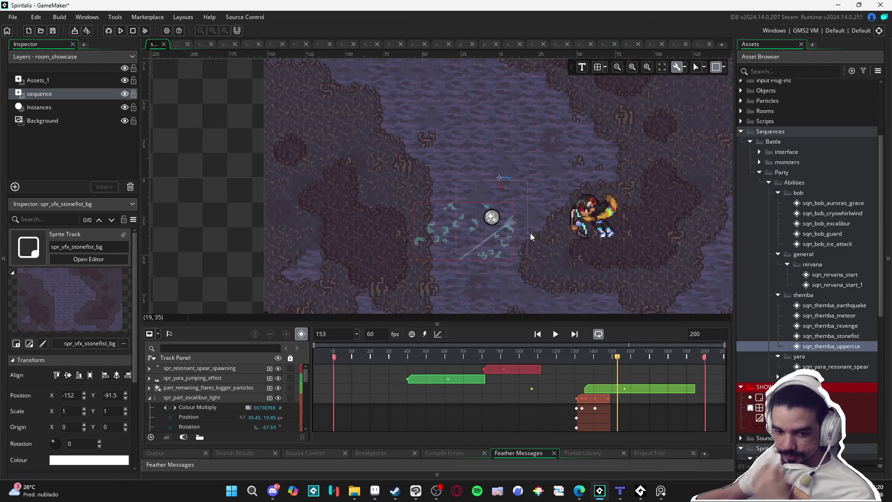
pyautogui.moveTo(440, 359); pyautogui.dragTo(246, 353)
pyautogui.press('Return')
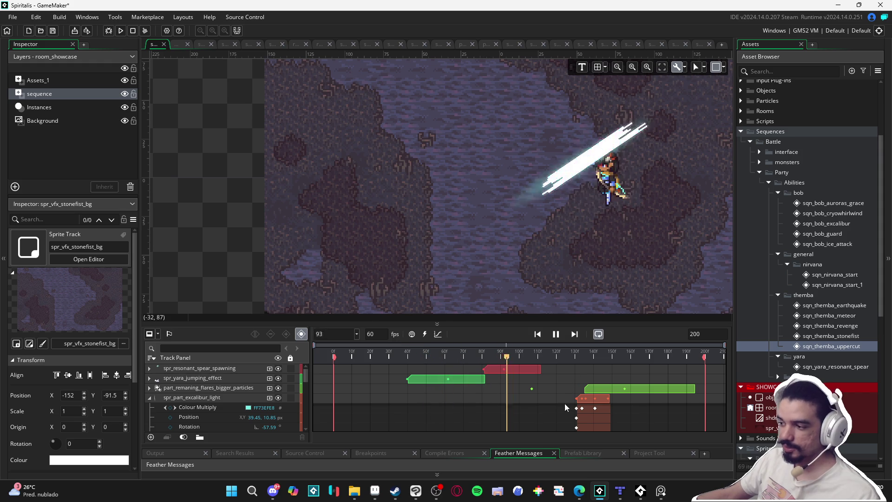
pyautogui.press('Return')
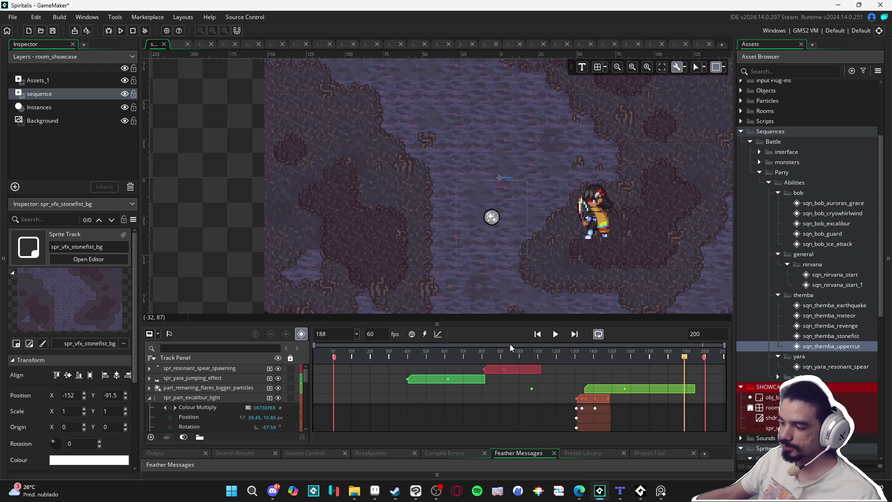
pyautogui.moveTo(522, 353)
pyautogui.mouseDown()
pyautogui.moveTo(515, 354)
pyautogui.moveTo(609, 354)
pyautogui.moveTo(582, 355)
pyautogui.moveTo(581, 346)
pyautogui.moveTo(609, 345)
pyautogui.moveTo(637, 354)
pyautogui.moveTo(583, 354)
pyautogui.moveTo(609, 354)
pyautogui.mouseUp()
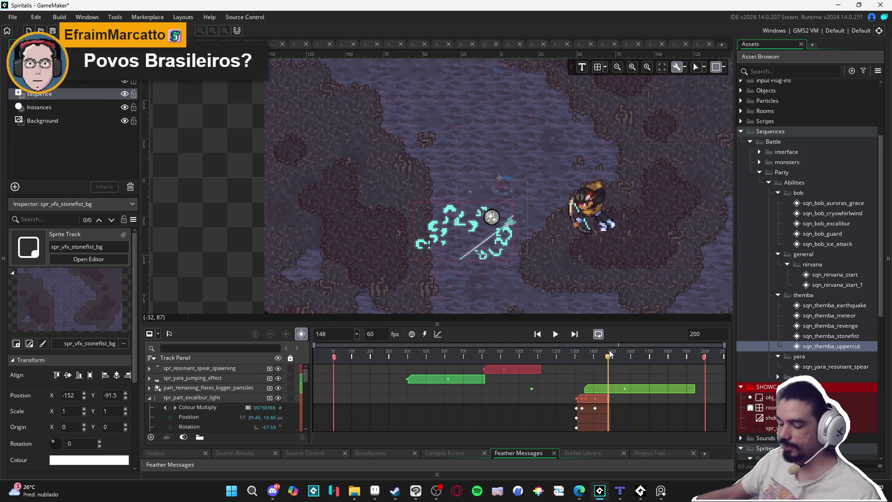
pyautogui.press('space')
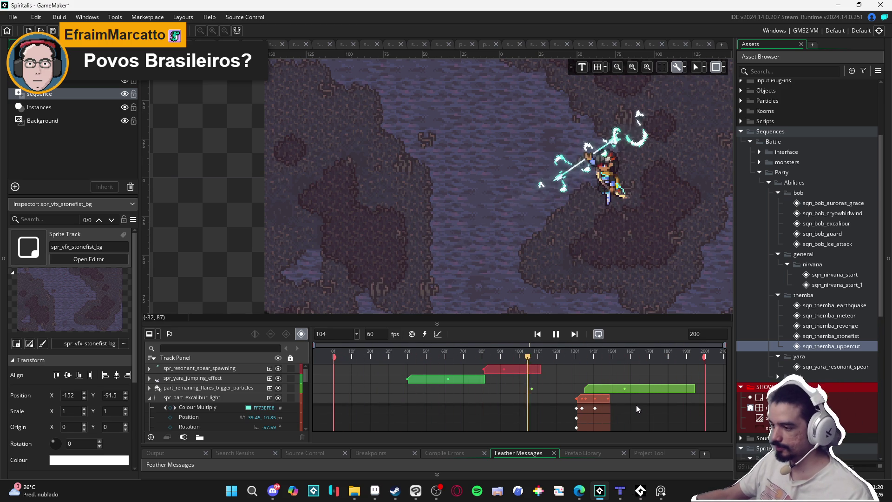
pyautogui.press('space')
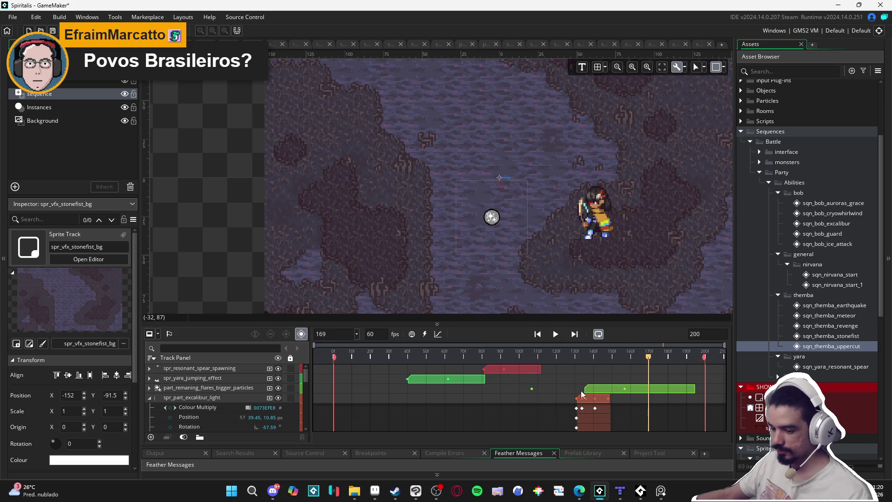
# - Try moving the obj_light clip to start at frame 139, then undo the move
pyautogui.scroll(-3, 580, 390)
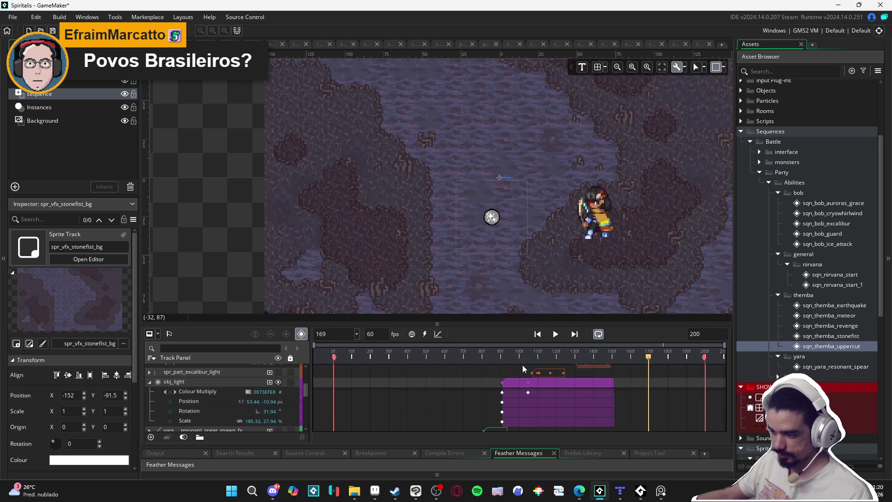
pyautogui.moveTo(596, 356)
pyautogui.mouseDown()
pyautogui.moveTo(569, 357)
pyautogui.moveTo(590, 358)
pyautogui.mouseUp()
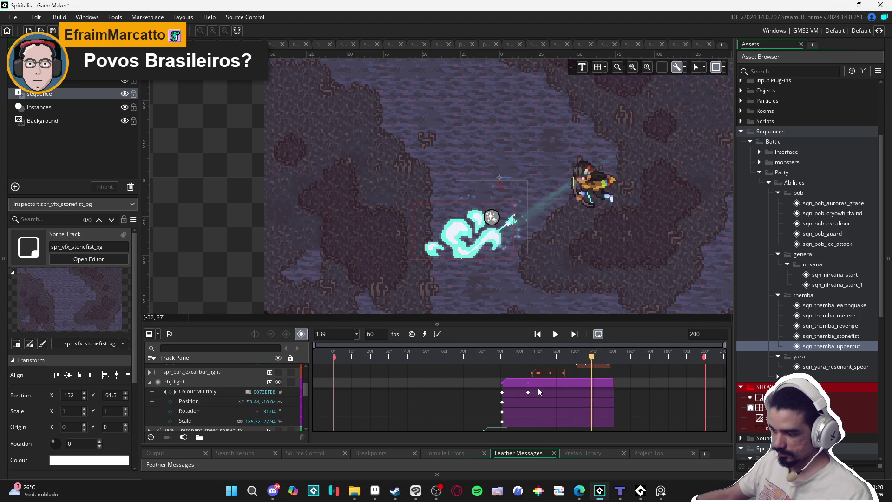
pyautogui.moveTo(542, 386)
pyautogui.mouseDown()
pyautogui.moveTo(643, 386)
pyautogui.moveTo(634, 390)
pyautogui.mouseUp()
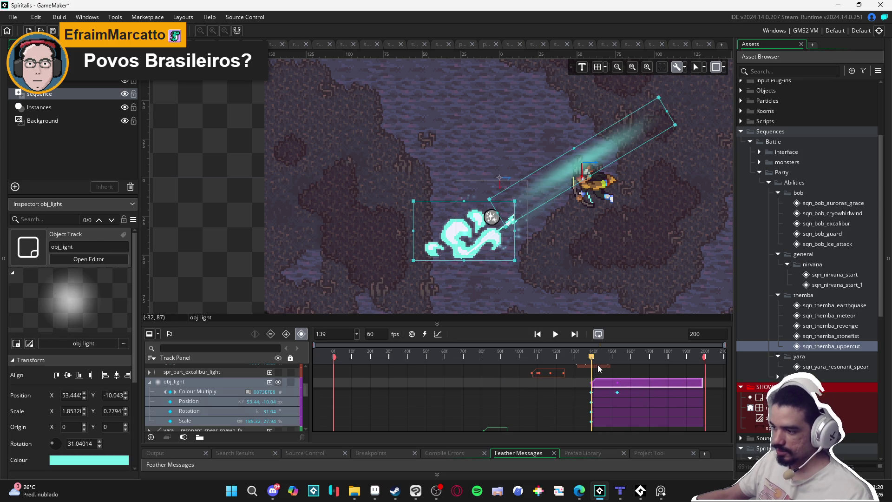
pyautogui.hotkey('ctrl', 'z')
# - Collapse the spr_part_excalibur_light and obj_light tracks and expand spr_yara_resonant_arrow
pyautogui.scroll(-5, 515, 393)
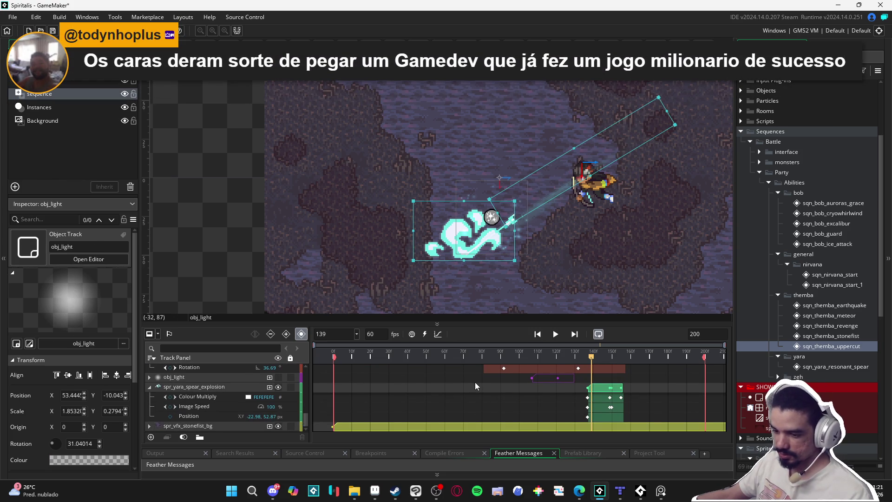
pyautogui.scroll(-4, 475, 382)
pyautogui.scroll(-5, 475, 382)
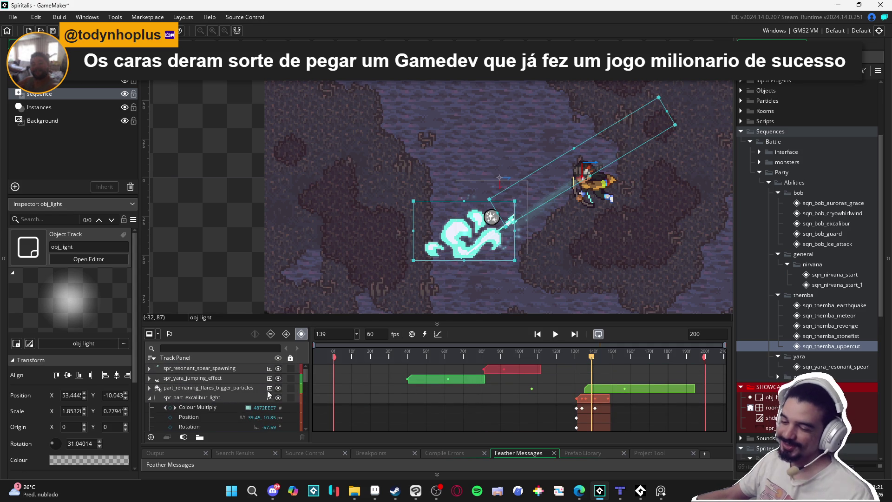
pyautogui.click(151, 398)
pyautogui.click(175, 418)
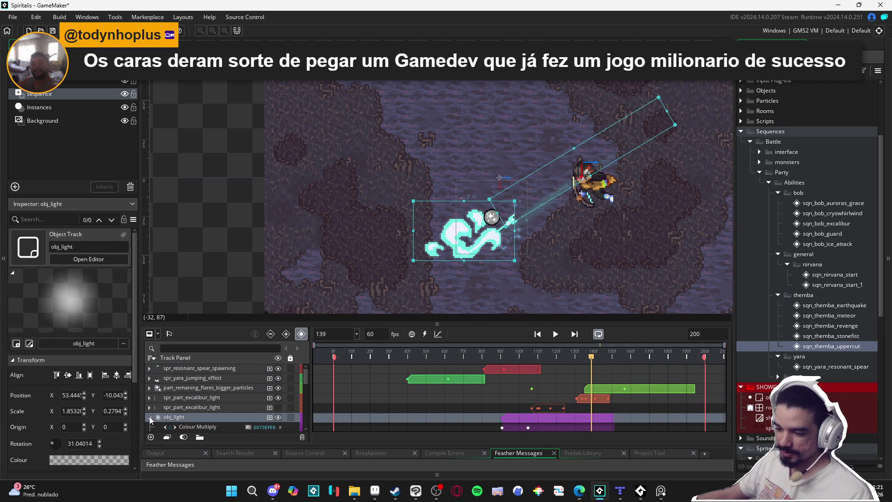
pyautogui.scroll(-2, 156, 420)
pyautogui.click(149, 398)
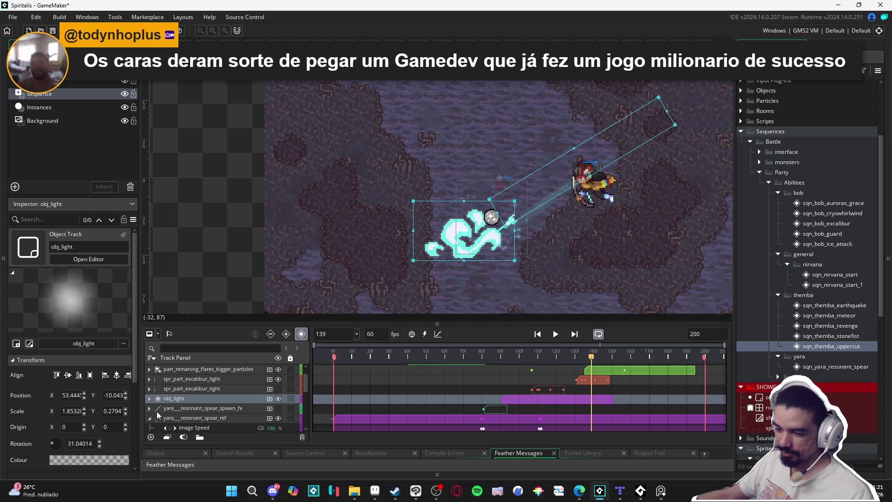
pyautogui.click(155, 418)
pyautogui.click(149, 427)
pyautogui.scroll(-2, 171, 426)
pyautogui.click(154, 412)
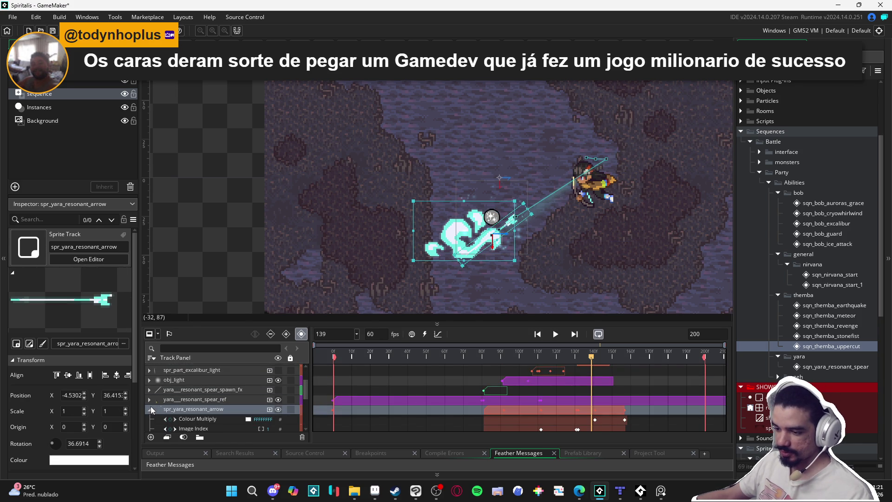
# - Step the preview forward and collapse the resonant arrow and spear explosion tracks
pyautogui.click(200, 381)
pyautogui.moveTo(559, 359)
pyautogui.mouseDown()
pyautogui.moveTo(551, 358)
pyautogui.moveTo(607, 361)
pyautogui.moveTo(591, 360)
pyautogui.mouseUp()
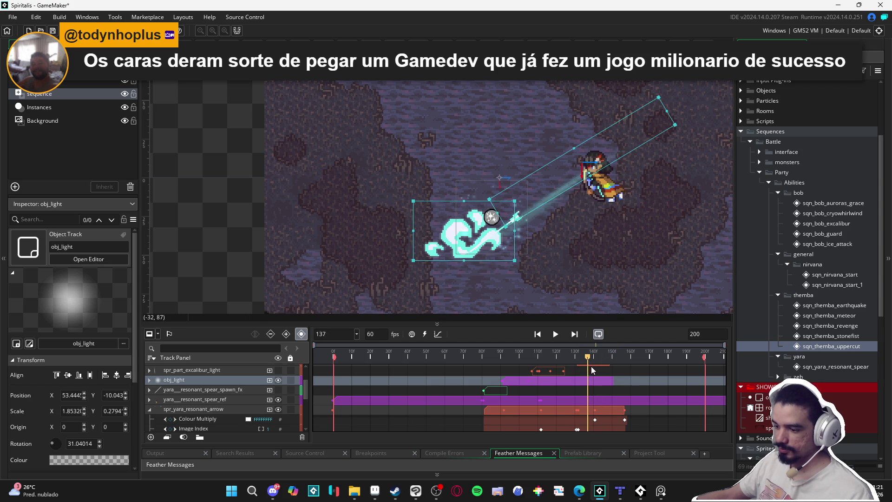
pyautogui.click(258, 390)
pyautogui.click(256, 380)
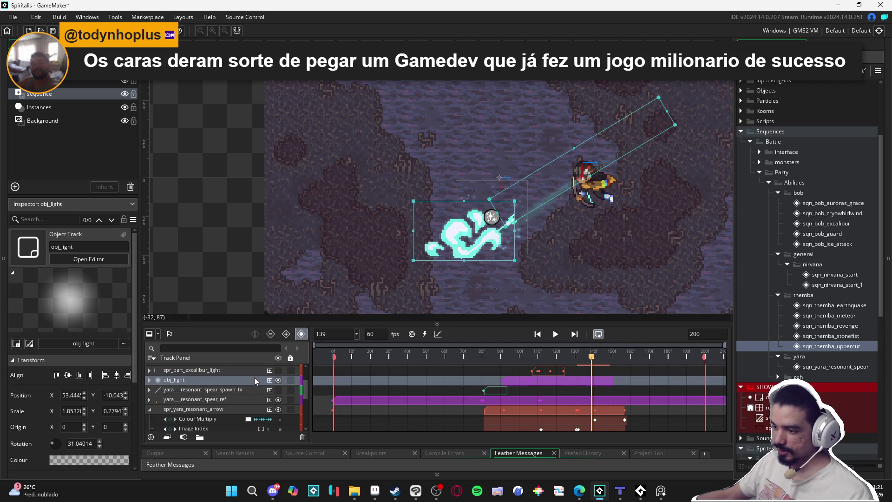
pyautogui.click(150, 409)
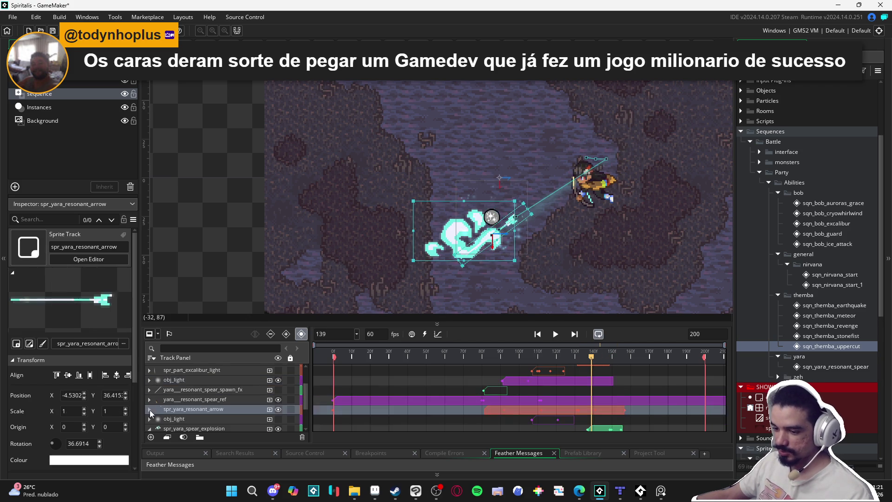
pyautogui.moveTo(173, 417); pyautogui.dragTo(204, 402)
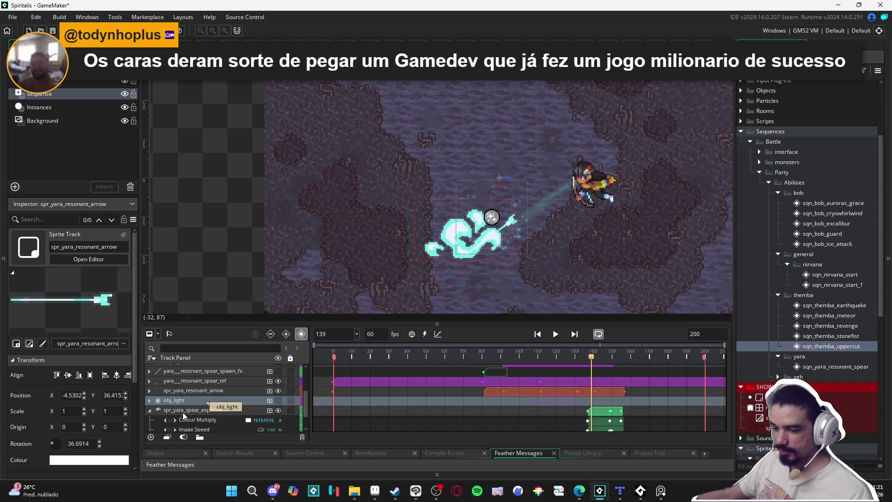
pyautogui.click(149, 411)
pyautogui.scroll(2, 178, 421)
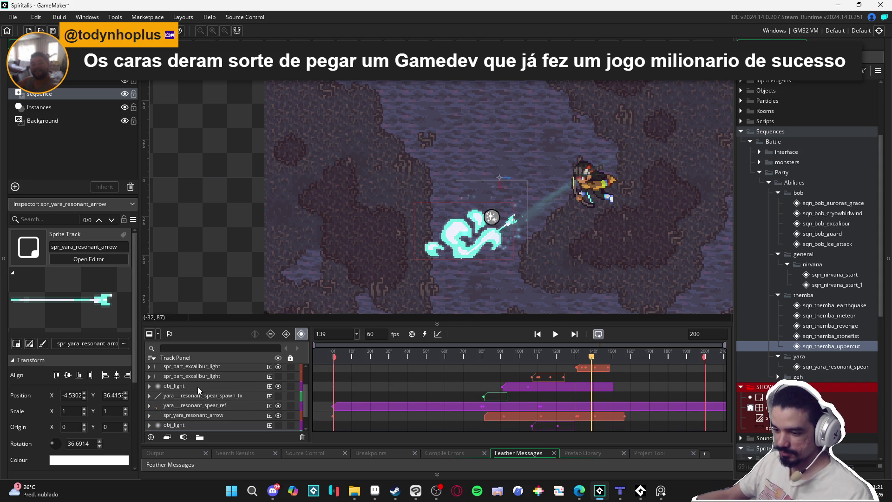
# - Make the lower obj_light track visible and shift its clip to start around frame 133
pyautogui.click(203, 388)
pyautogui.click(186, 426)
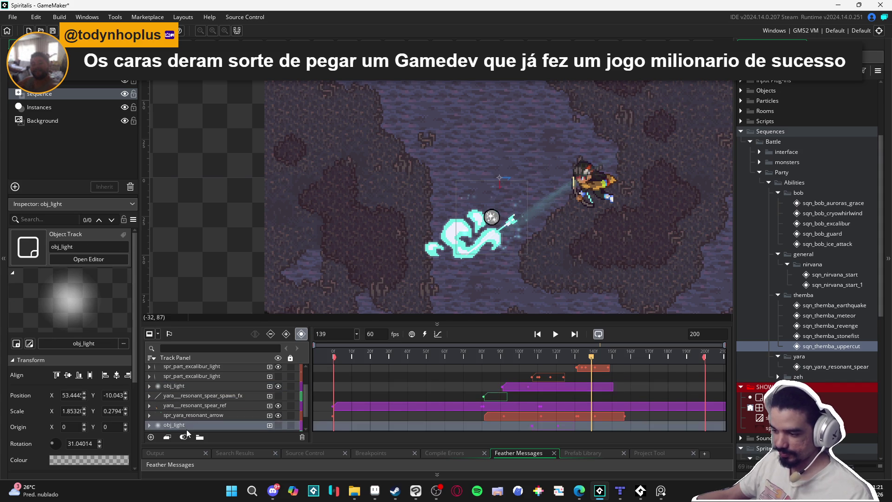
pyautogui.click(278, 424)
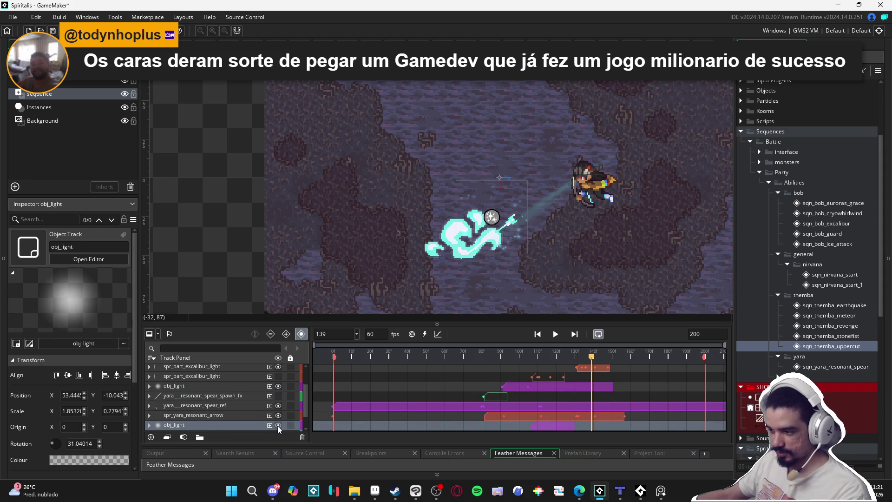
pyautogui.moveTo(591, 356)
pyautogui.mouseDown()
pyautogui.moveTo(522, 359)
pyautogui.moveTo(537, 363)
pyautogui.mouseUp()
pyautogui.moveTo(534, 370)
pyautogui.mouseDown()
pyautogui.moveTo(595, 372)
pyautogui.moveTo(587, 376)
pyautogui.mouseUp()
pyautogui.moveTo(550, 428); pyautogui.dragTo(600, 425)
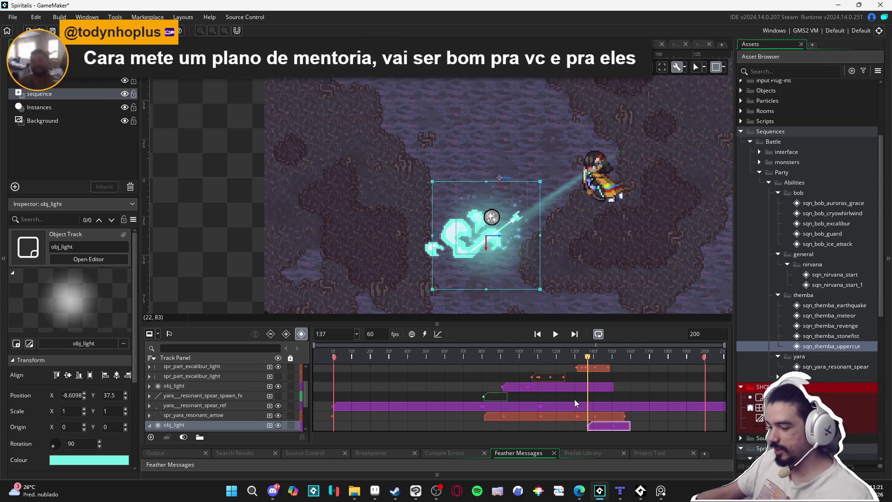
# - At frame 137, move the lower obj_light's cyan glow down-left to (-22.98, 44.85)
pyautogui.moveTo(588, 358); pyautogui.dragTo(589, 357)
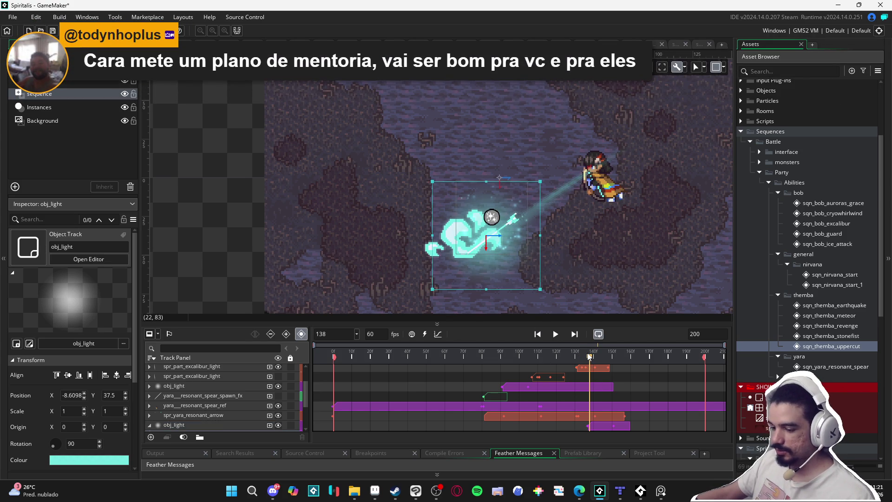
pyautogui.click(216, 425)
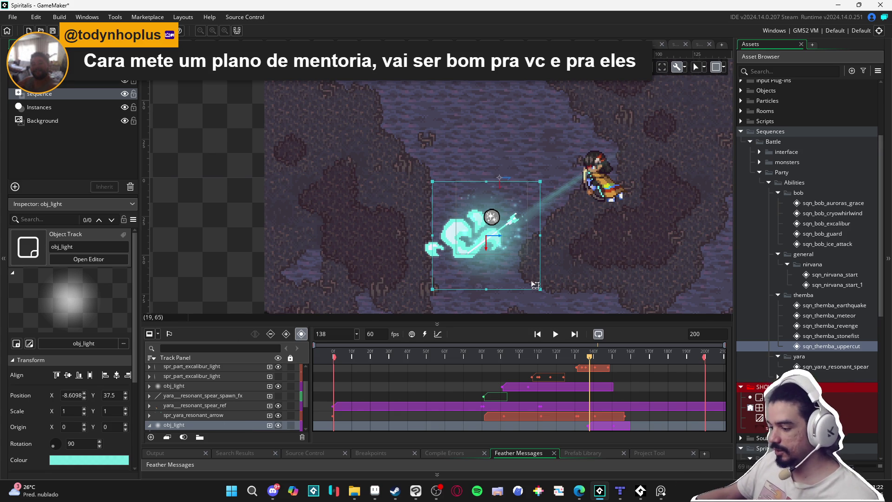
pyautogui.scroll(-2, 604, 399)
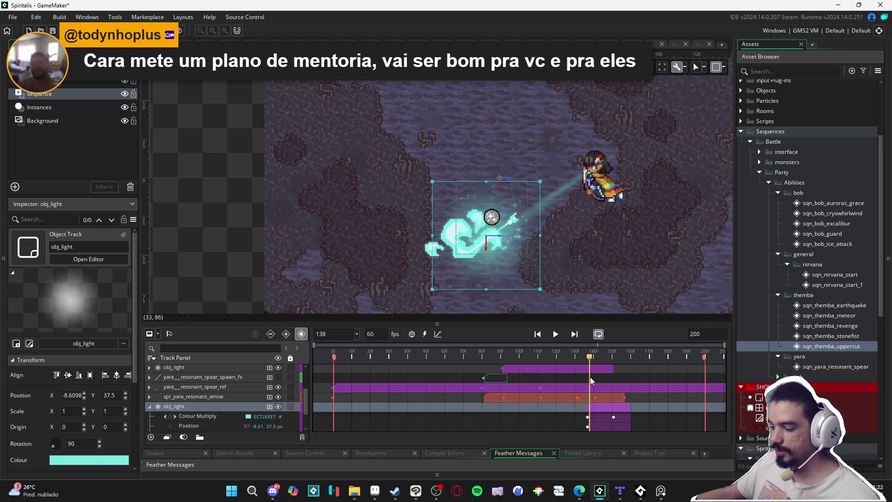
pyautogui.moveTo(589, 361); pyautogui.dragTo(588, 362)
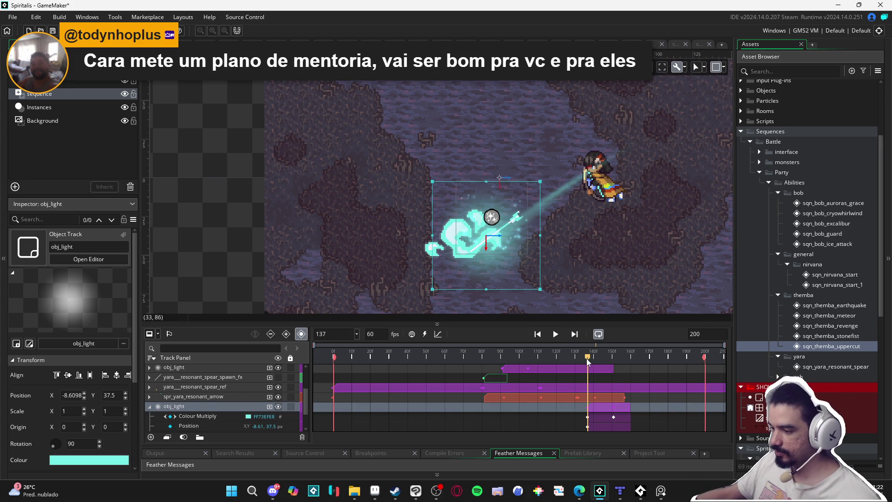
pyautogui.moveTo(495, 268); pyautogui.dragTo(483, 294)
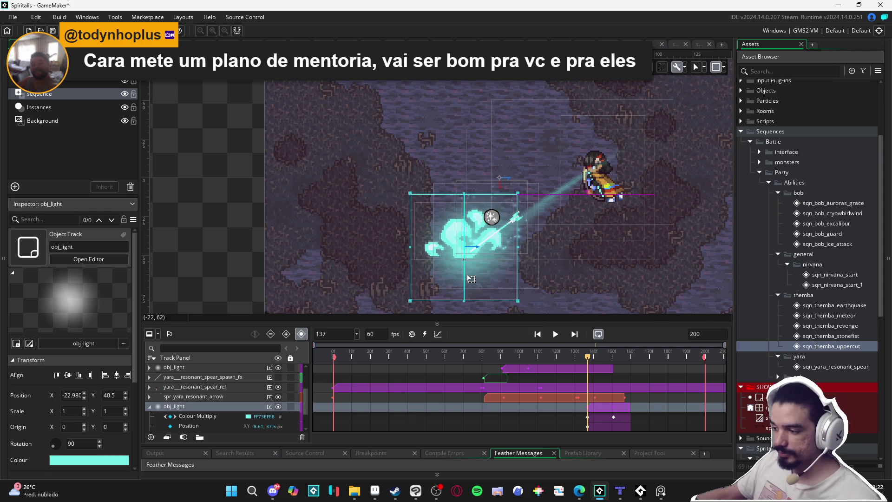
pyautogui.moveTo(587, 349)
pyautogui.mouseDown()
pyautogui.moveTo(675, 349)
pyautogui.moveTo(556, 347)
pyautogui.moveTo(616, 353)
pyautogui.mouseUp()
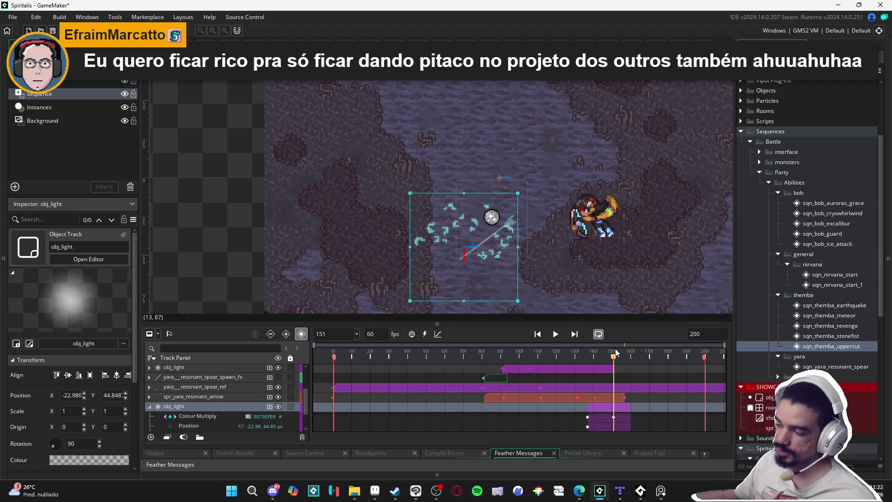
# - Rewind and play the sequence through, then stop and scrub to frame 188
pyautogui.moveTo(613, 359)
pyautogui.mouseDown()
pyautogui.moveTo(574, 357)
pyautogui.moveTo(591, 356)
pyautogui.mouseUp()
pyautogui.click(418, 239)
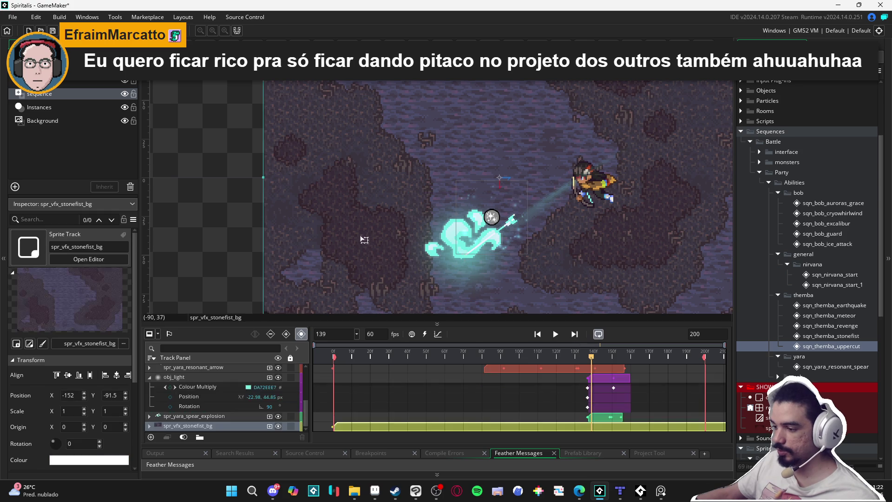
pyautogui.moveTo(591, 358)
pyautogui.mouseDown()
pyautogui.moveTo(580, 356)
pyautogui.moveTo(661, 356)
pyautogui.moveTo(513, 348)
pyautogui.mouseUp()
pyautogui.press('space')
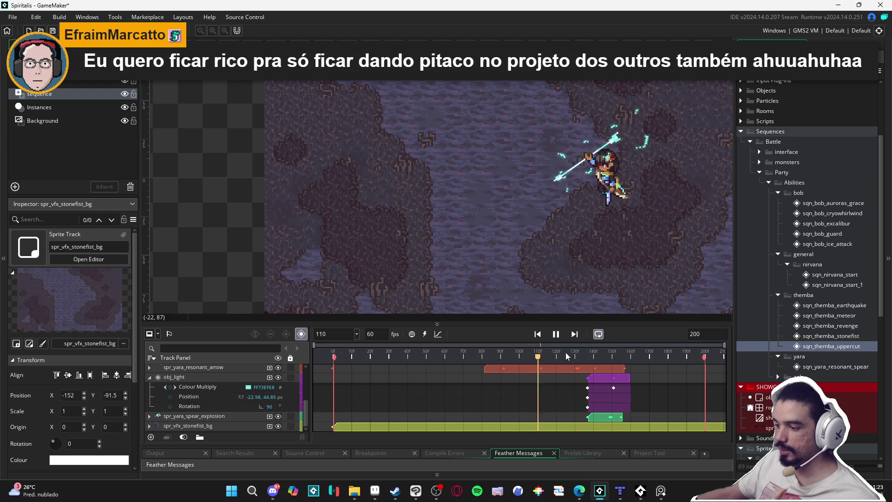
pyautogui.click(552, 353)
pyautogui.press('space')
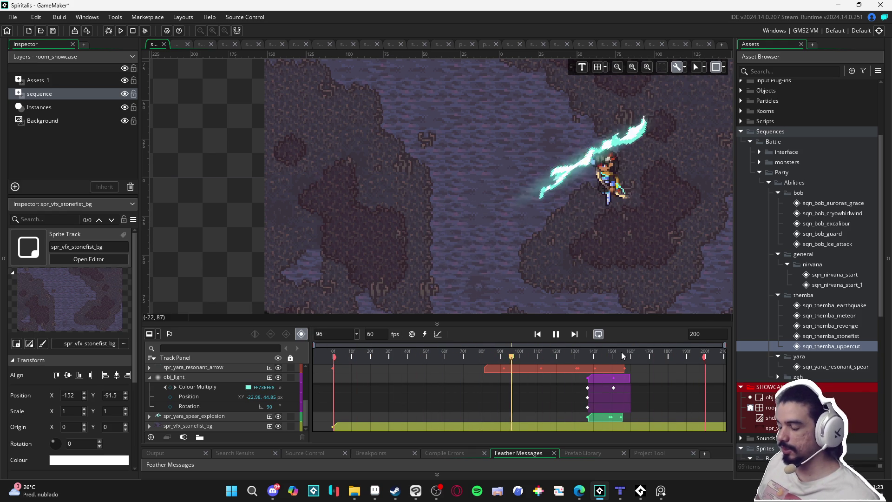
pyautogui.press('space')
pyautogui.moveTo(659, 360)
pyautogui.mouseDown()
pyautogui.moveTo(692, 359)
pyautogui.moveTo(681, 364)
pyautogui.mouseUp()
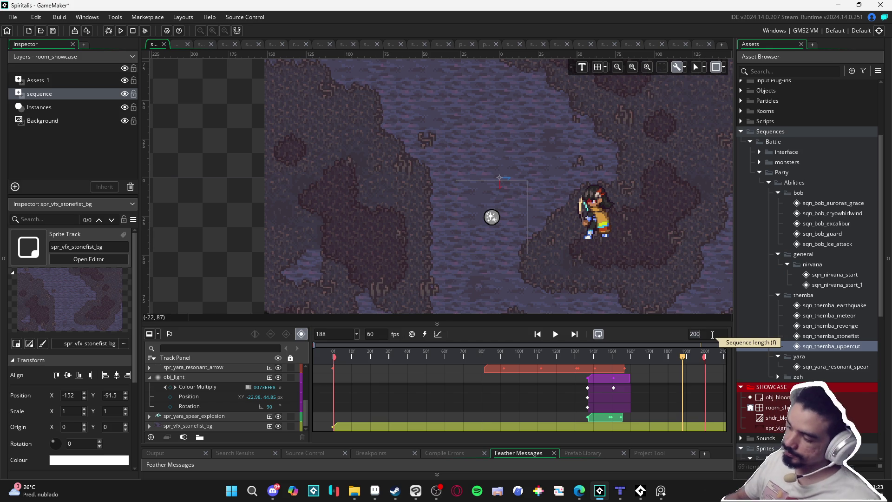
pyautogui.write('188')
# - Commit 188 as the sequence length and play the sequence from frame 0
pyautogui.press('Return')
pyautogui.click(327, 353)
pyautogui.press('space')
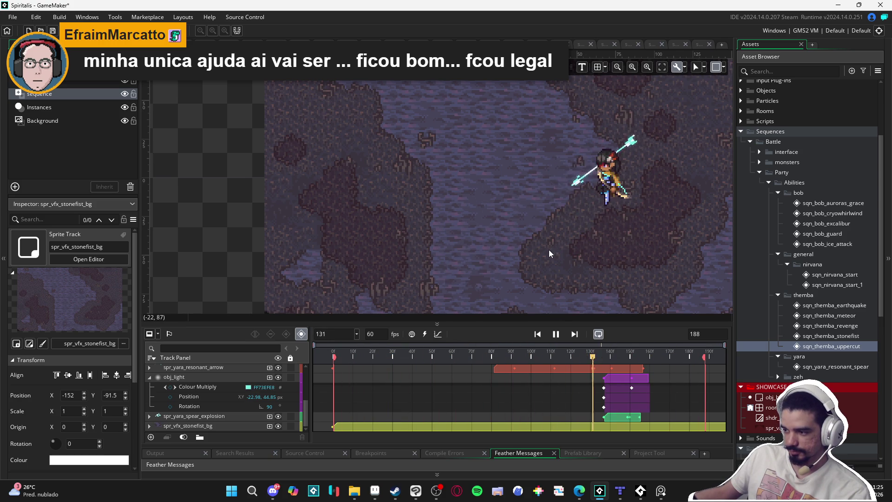
# - Stop playback at frame 140 and move the obj_light track beside the spear reference track
pyautogui.press('space')
pyautogui.moveTo(584, 368)
pyautogui.mouseDown()
pyautogui.moveTo(522, 368)
pyautogui.moveTo(610, 378)
pyautogui.moveTo(380, 369)
pyautogui.moveTo(464, 370)
pyautogui.moveTo(454, 372)
pyautogui.mouseUp()
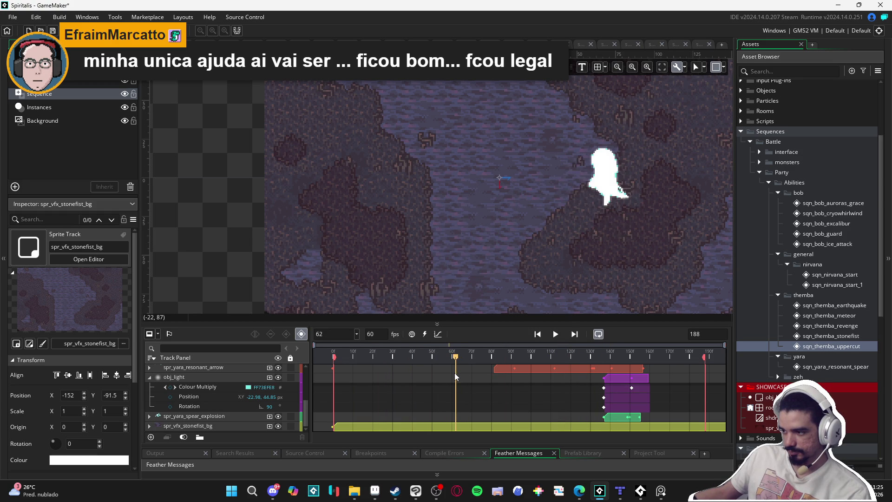
pyautogui.click(239, 377)
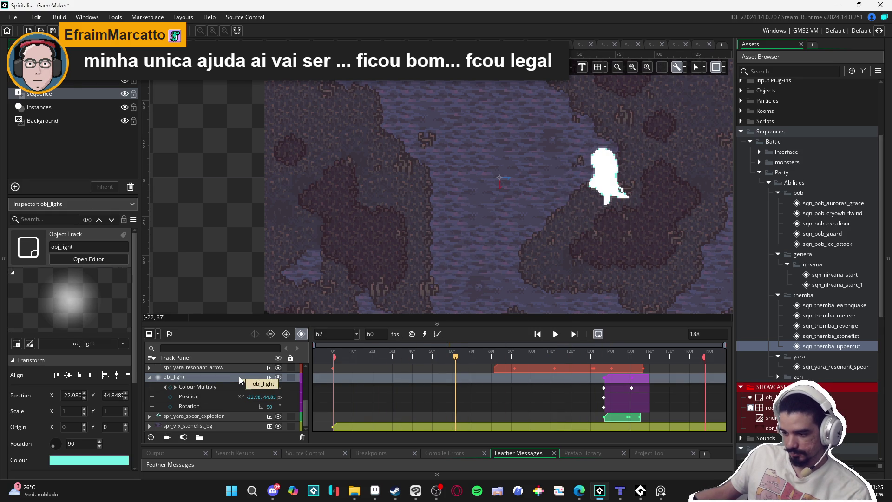
pyautogui.scroll(6, 218, 383)
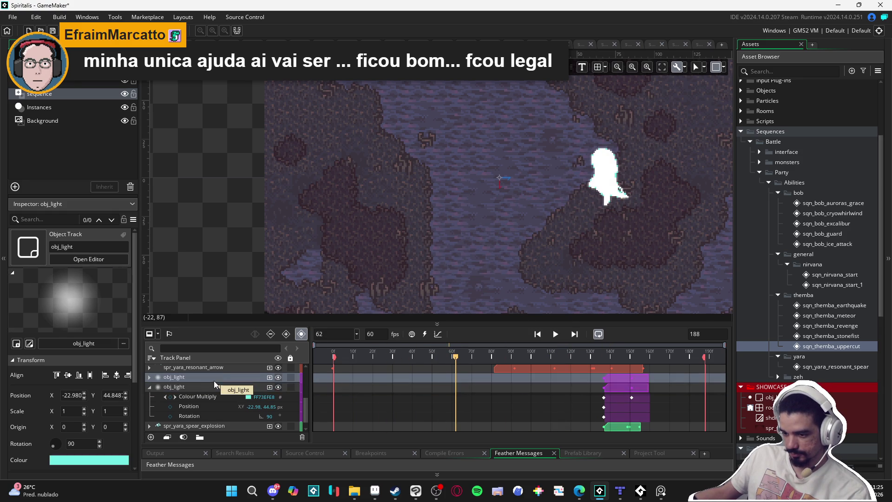
pyautogui.scroll(-2, 238, 416)
pyautogui.moveTo(239, 415); pyautogui.dragTo(238, 395)
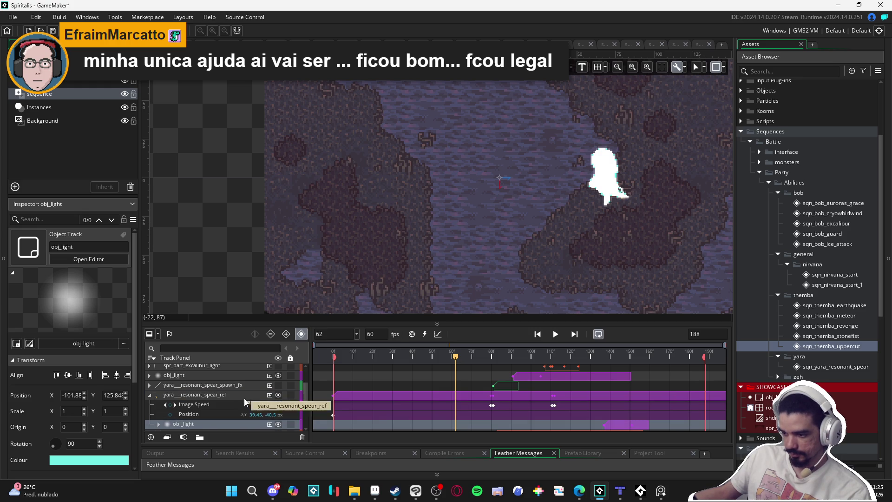
pyautogui.scroll(-1, 195, 425)
pyautogui.moveTo(197, 417); pyautogui.dragTo(192, 389)
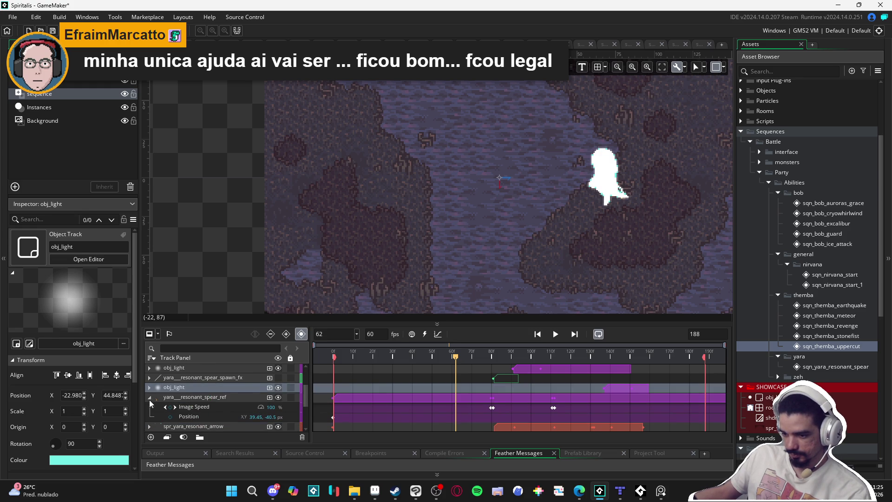
pyautogui.click(149, 387)
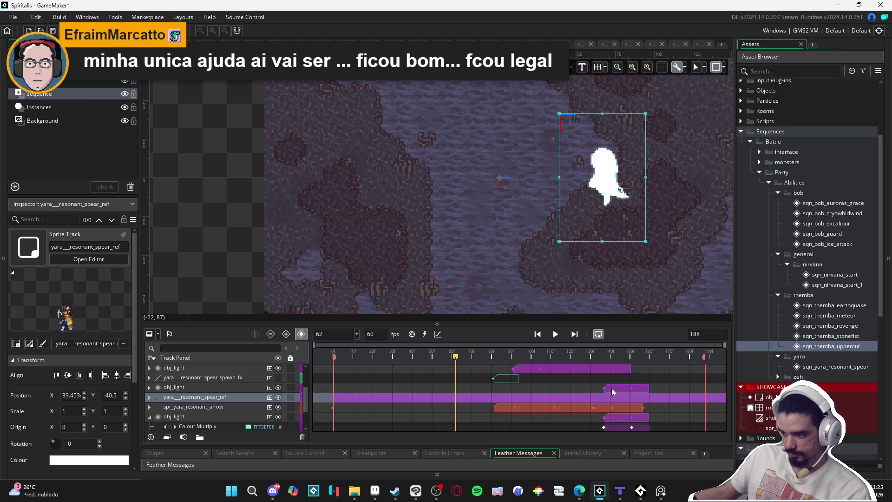
# - Start the obj_light clip at frame 62, scale the glow to about 1.26, and centre it on the character
pyautogui.moveTo(611, 388); pyautogui.dragTo(463, 391)
pyautogui.moveTo(476, 278)
pyautogui.mouseDown()
pyautogui.moveTo(507, 249)
pyautogui.moveTo(612, 191)
pyautogui.moveTo(621, 200)
pyautogui.mouseUp()
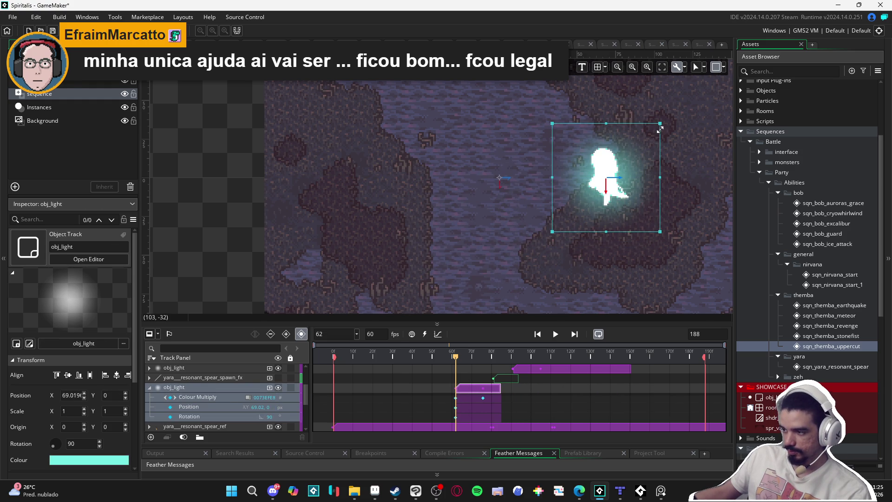
pyautogui.moveTo(662, 122); pyautogui.dragTo(687, 97)
pyautogui.moveTo(644, 185)
pyautogui.mouseDown()
pyautogui.moveTo(623, 190)
pyautogui.moveTo(634, 196)
pyautogui.mouseUp()
# - Preview the sequence, stop at frame 150, and collapse the obj_light track's properties
pyautogui.click(473, 368)
pyautogui.press('space')
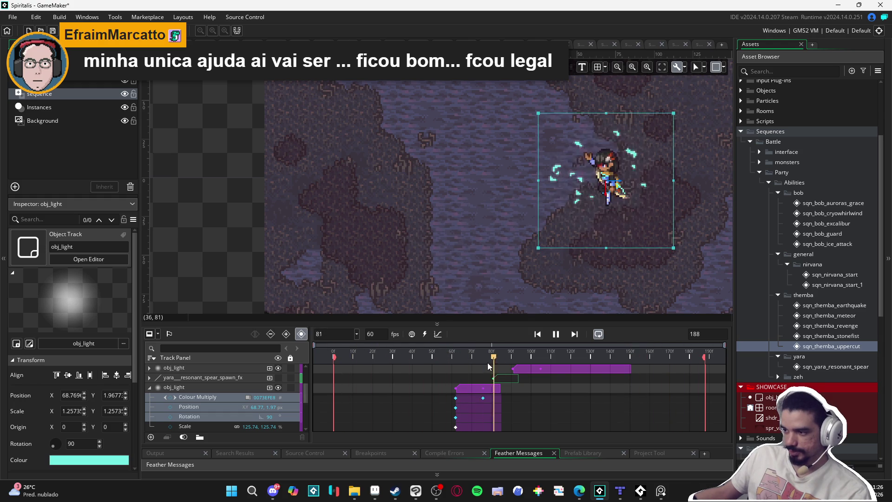
pyautogui.press('space')
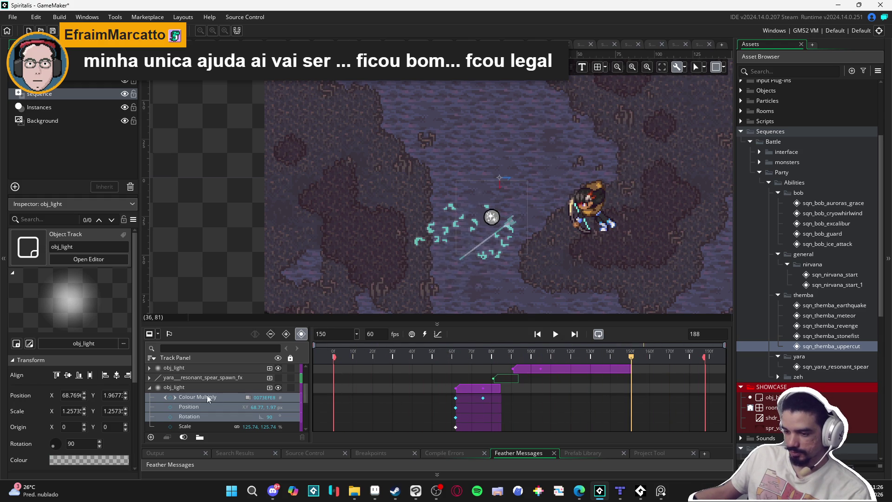
pyautogui.click(149, 387)
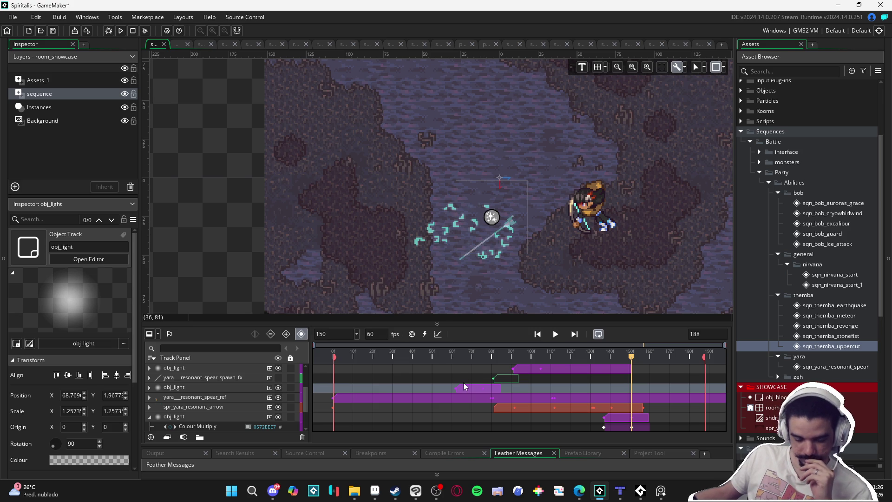
# - Select the spr_resonant_spear_spawning track and rewind the playhead to frame 0
pyautogui.click(188, 417)
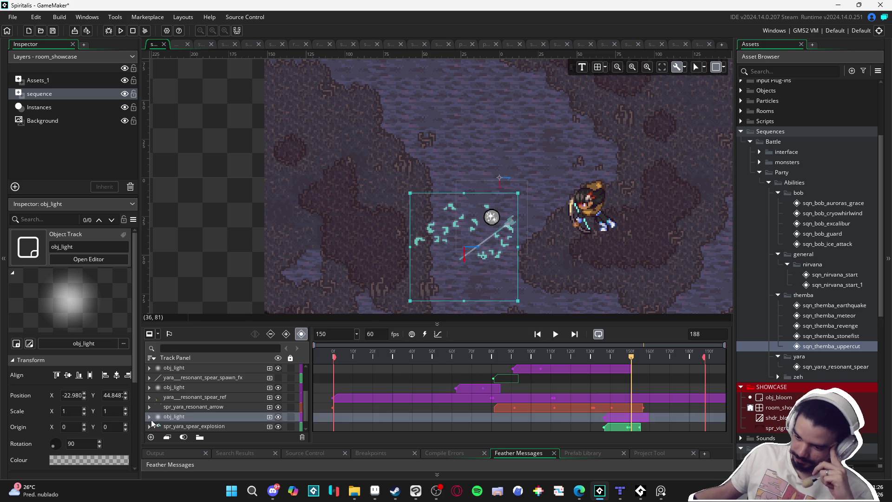
pyautogui.scroll(5, 148, 404)
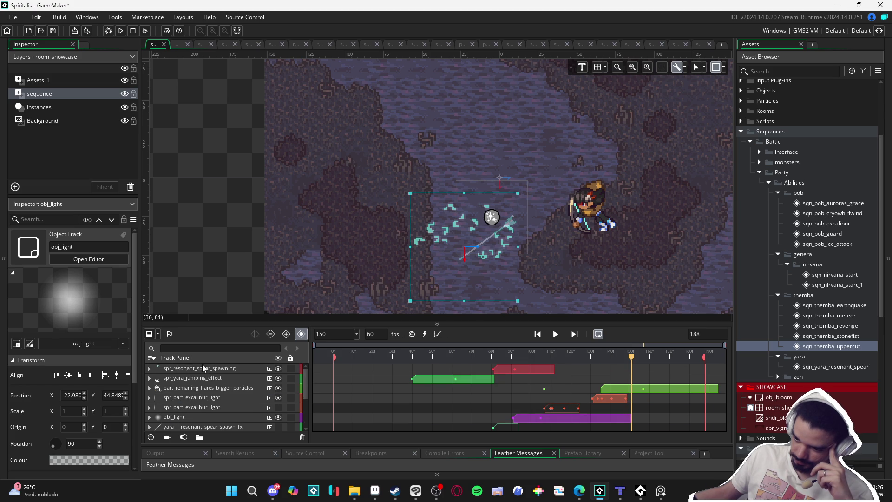
pyautogui.click(233, 368)
pyautogui.moveTo(383, 358); pyautogui.dragTo(271, 341)
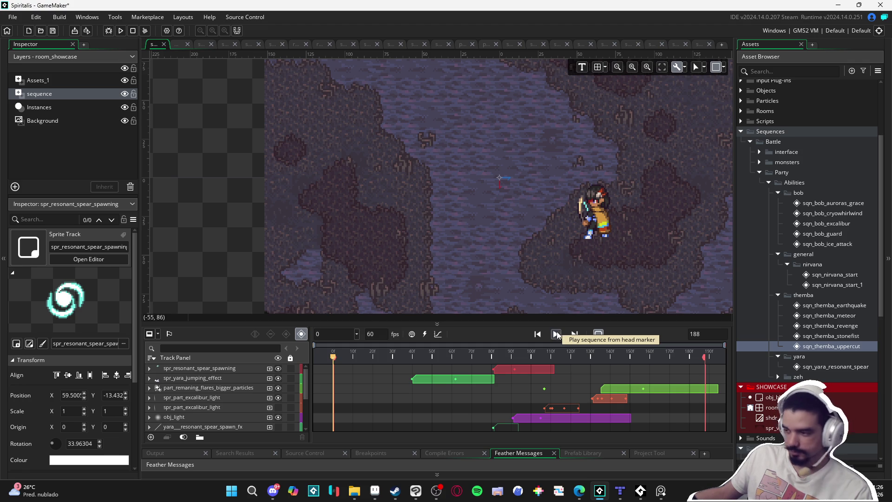
# - Play the sequence through, stop it, and bring up the resonant_arrow folder in File Explorer
pyautogui.click(556, 334)
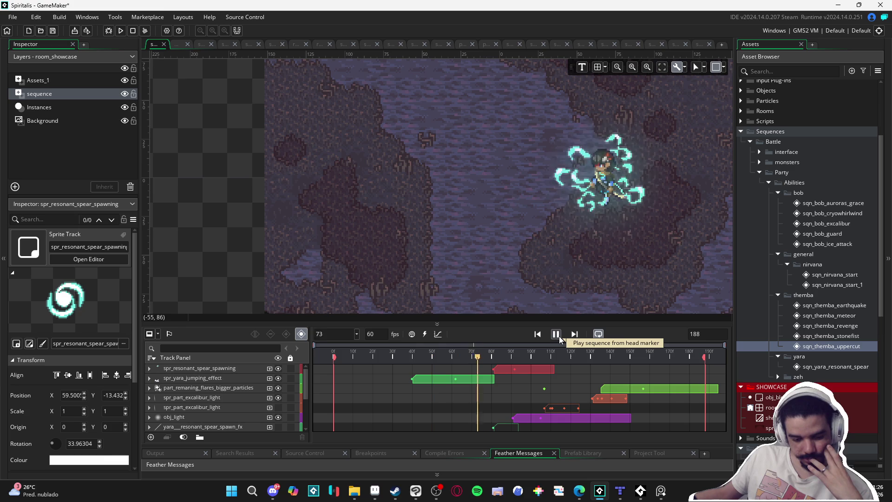
pyautogui.click(557, 336)
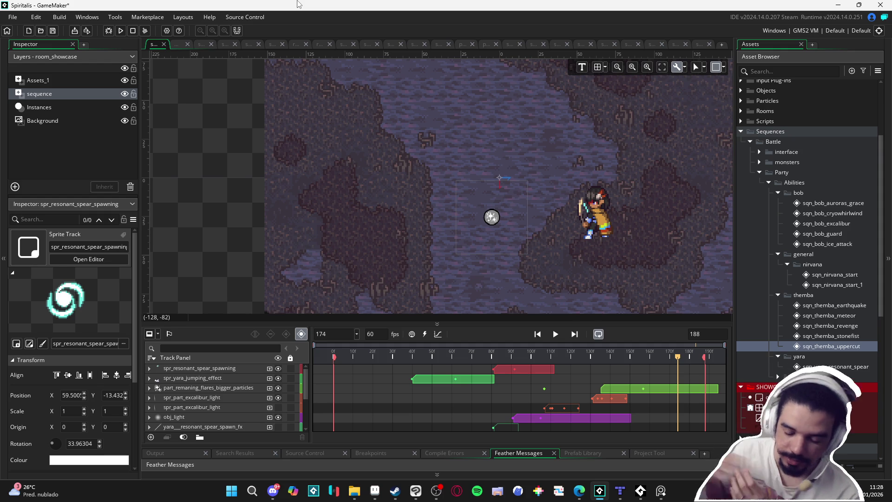
pyautogui.click(354, 491)
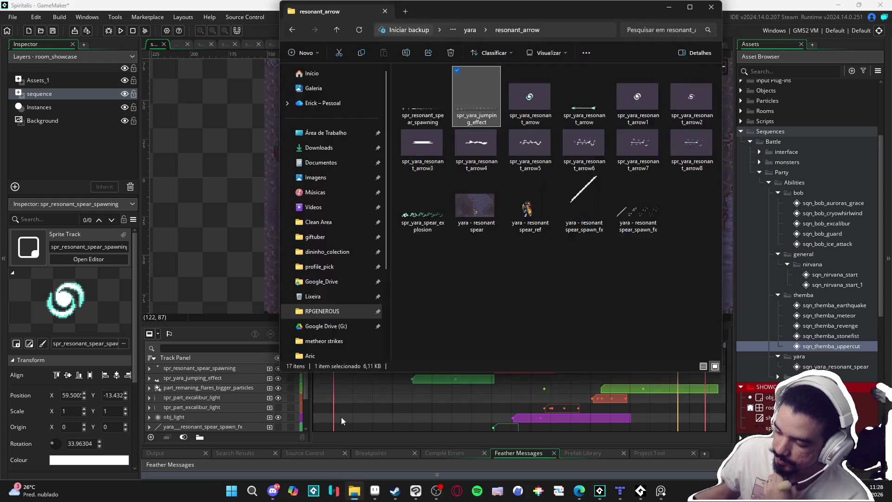
# - In Clean Area's PIXEL folder, select the thumbnail_katarin pixel image and bring Aseprite forward
pyautogui.click(338, 225)
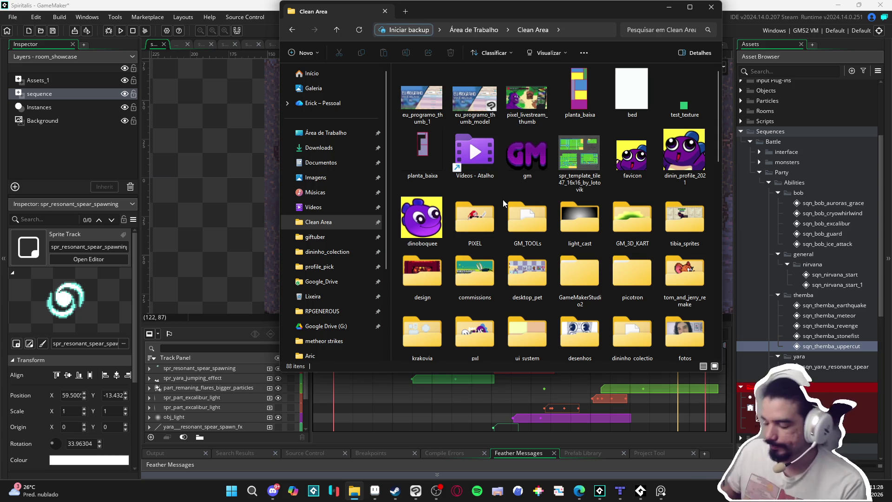
pyautogui.doubleClick(493, 215)
pyautogui.click(691, 6)
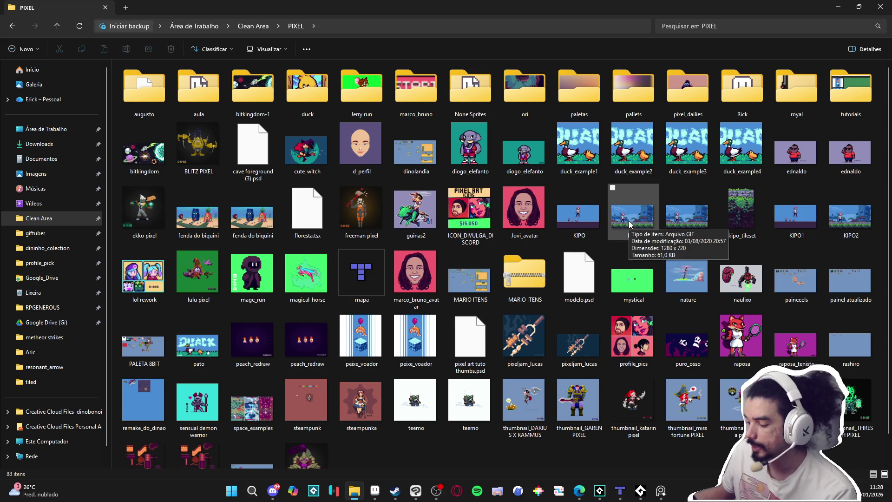
pyautogui.click(633, 413)
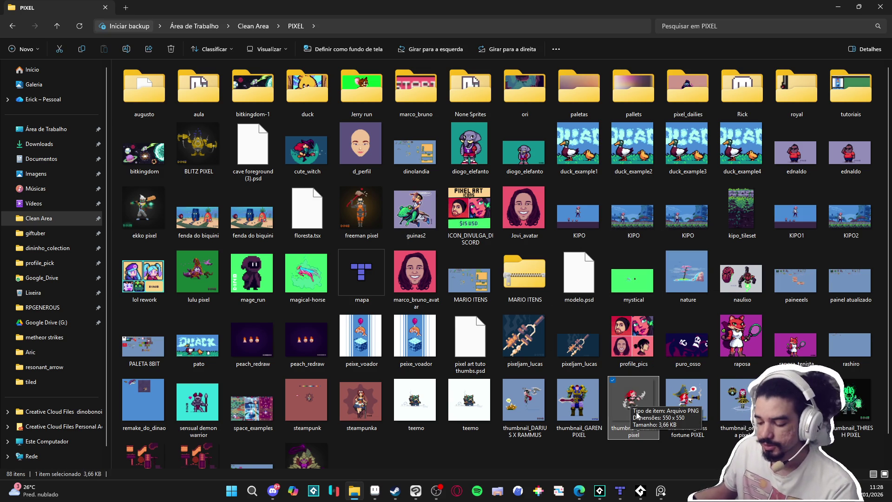
pyautogui.scroll(-1, 638, 414)
pyautogui.click(374, 490)
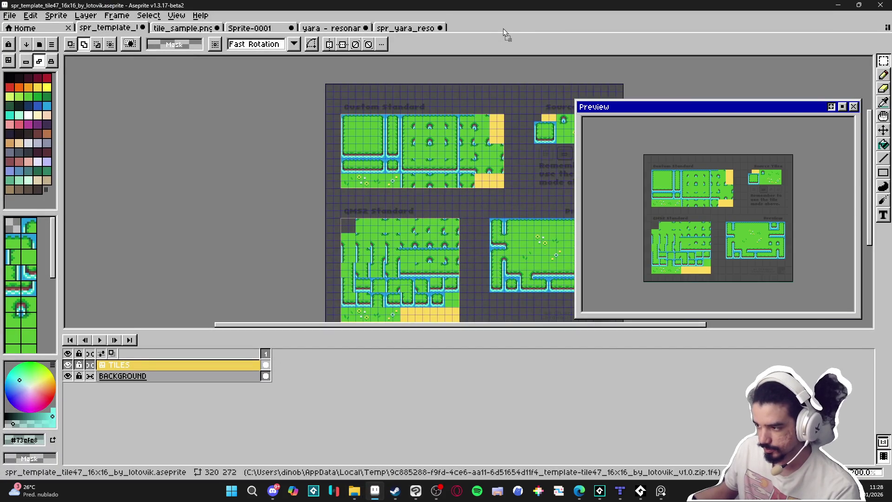
# - Open thumbnail_katarin pixel in Aseprite and add a new Layer 1 beneath the character layer
pyautogui.moveTo(503, 29); pyautogui.dragTo(503, 29)
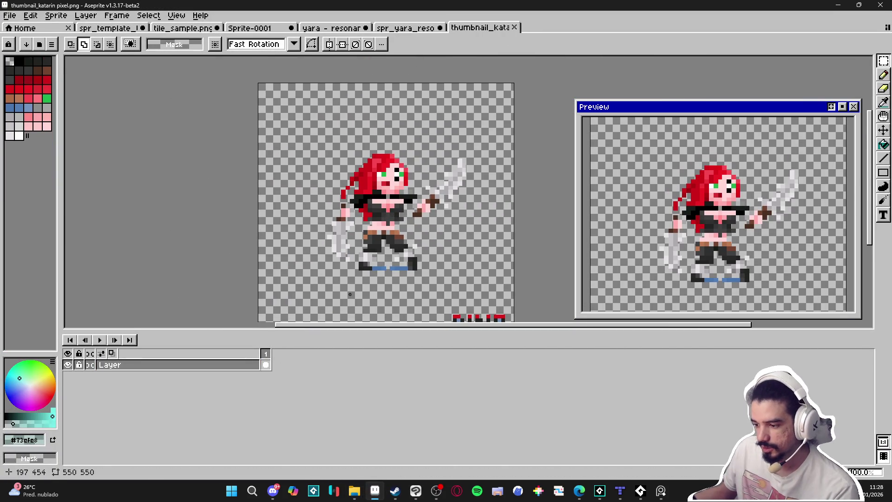
pyautogui.hotkey('shift', 'n')
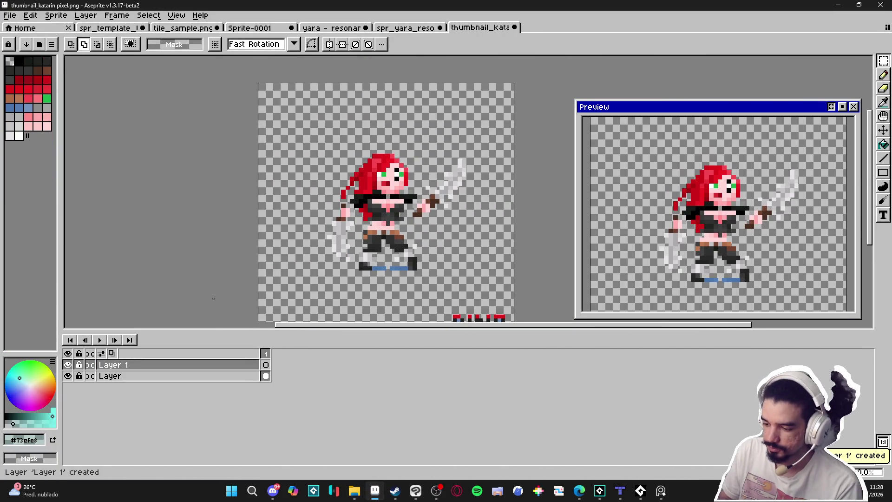
pyautogui.moveTo(223, 365); pyautogui.dragTo(241, 378)
# - Fill Layer 1 solid green with the Paint Bucket behind the character
pyautogui.click(46, 98)
pyautogui.press('g')
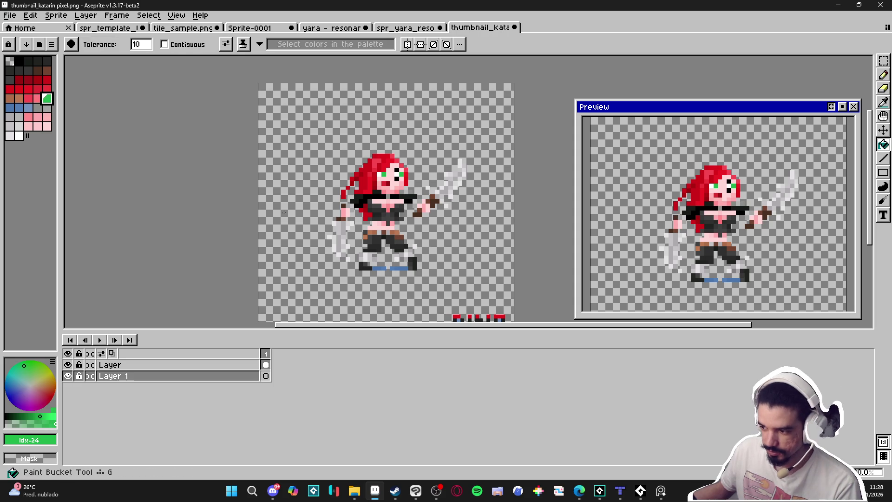
pyautogui.click(292, 227)
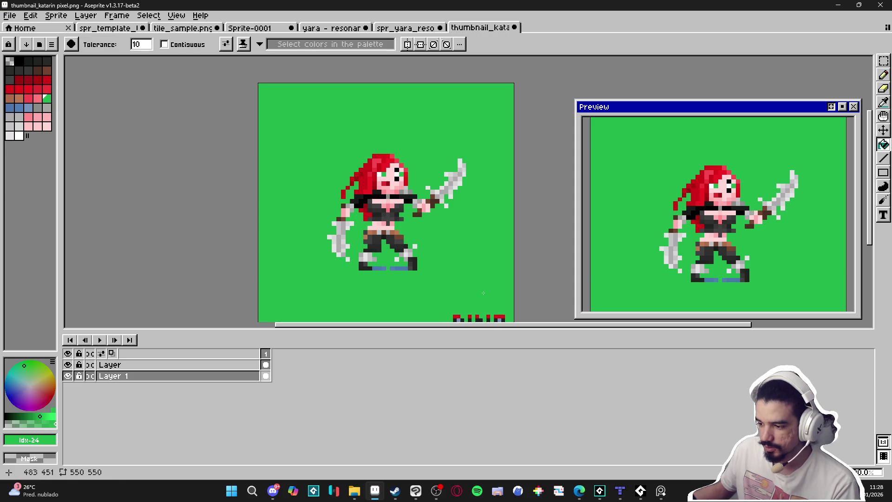
pyautogui.scroll(-3, 485, 276)
pyautogui.scroll(3, 485, 273)
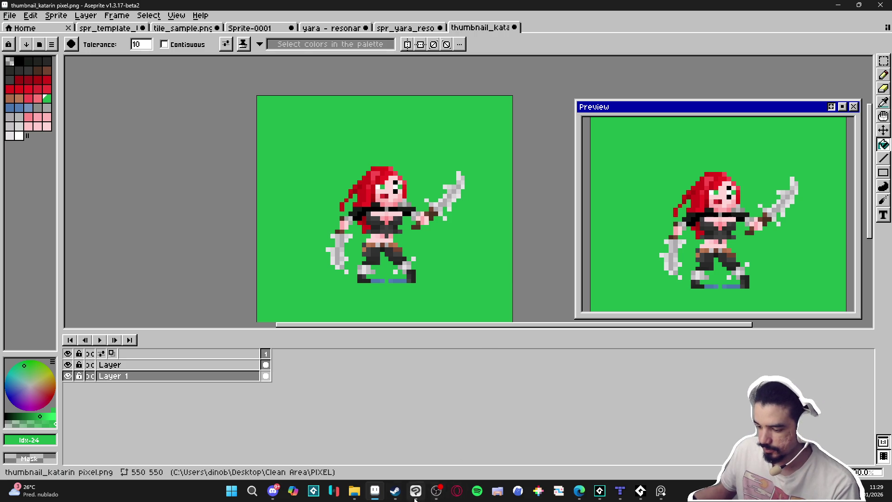
pyautogui.click(356, 491)
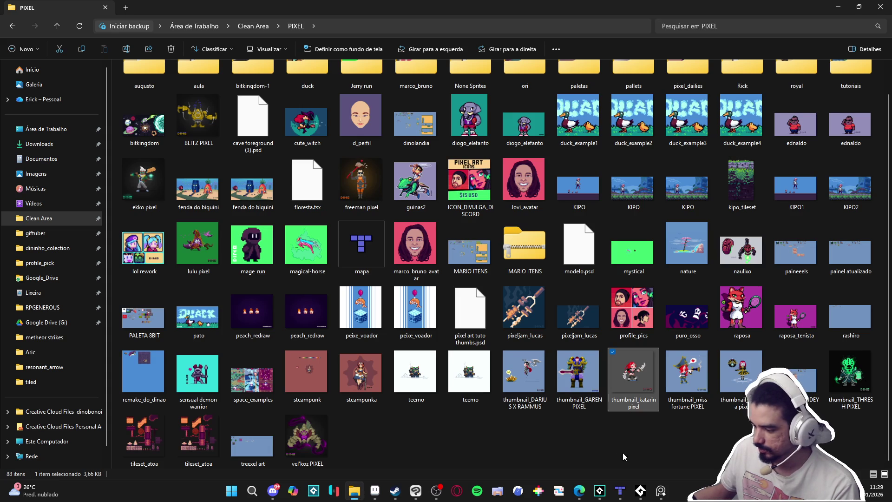
# - Drag thumbnail_miss fortune PIXEL from the PIXEL folder into Aseprite to open it
pyautogui.click(679, 384)
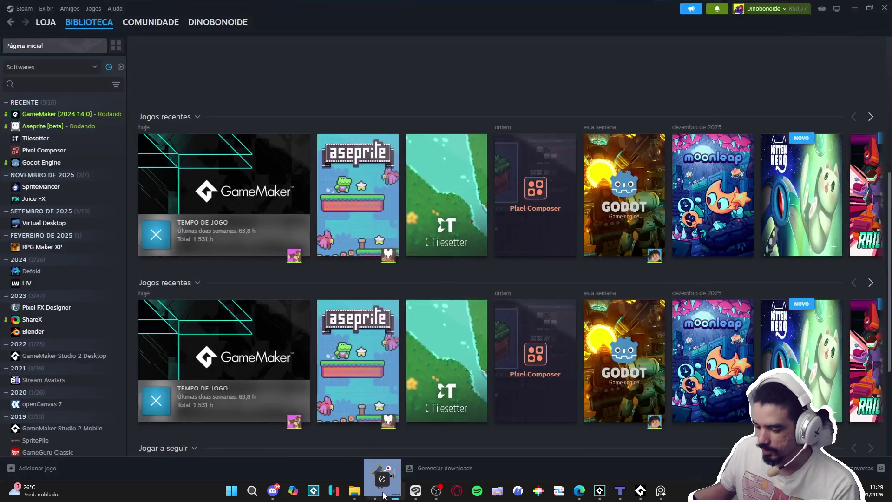
pyautogui.click(374, 490)
pyautogui.moveTo(567, 33)
pyautogui.mouseDown()
pyautogui.moveTo(424, 189)
pyautogui.moveTo(346, 201)
pyautogui.mouseUp()
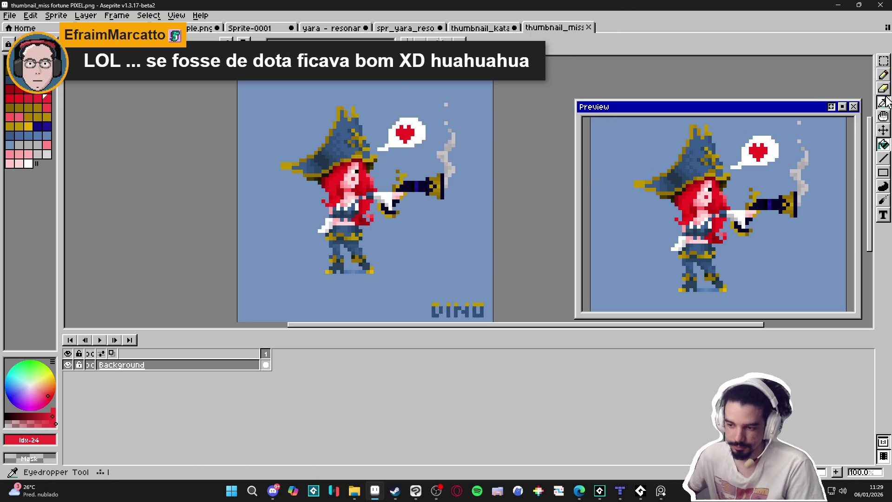
# - Close the Miss Fortune and Katarina thumbnail documents, discarding unsaved changes
pyautogui.click(590, 27)
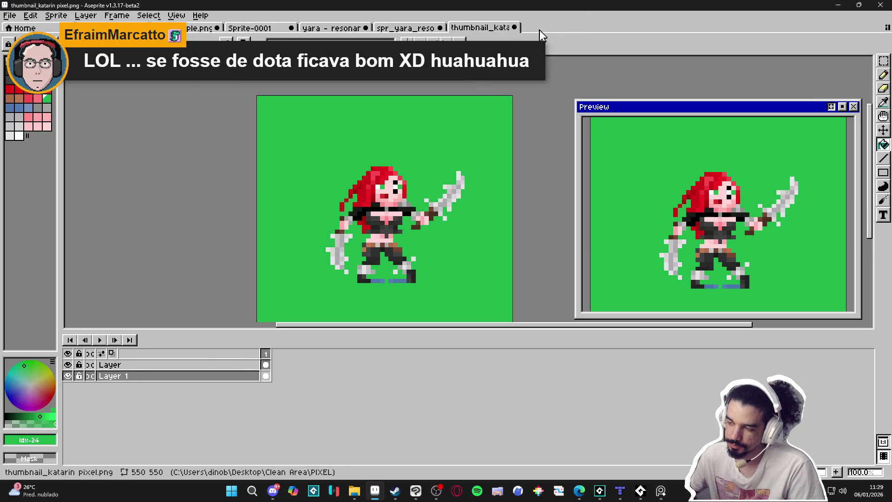
pyautogui.click(513, 28)
pyautogui.click(454, 264)
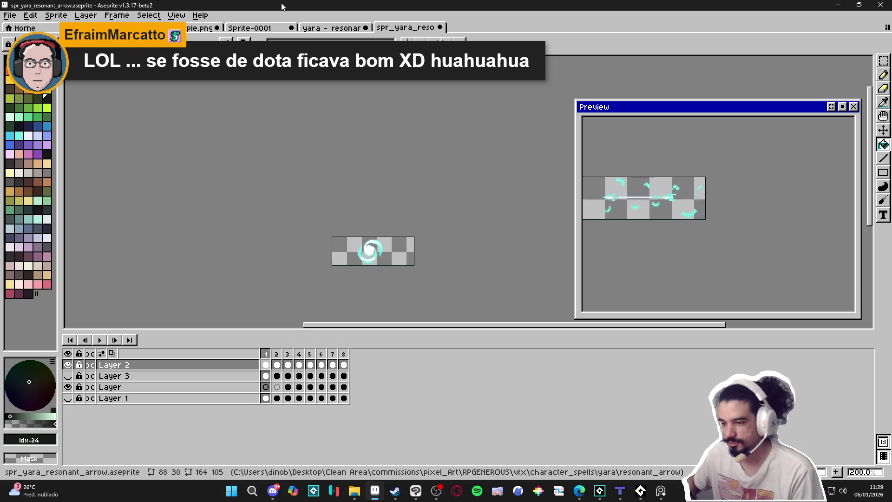
# - Look through the Yara spear, Sprite-0001, tile_sample and tile47 template documents, then shrink Aseprite
pyautogui.click(344, 29)
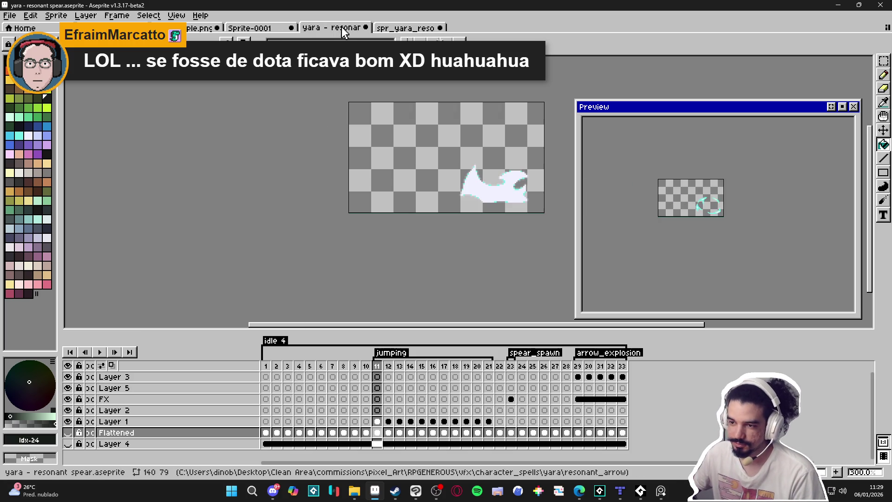
pyautogui.click(278, 28)
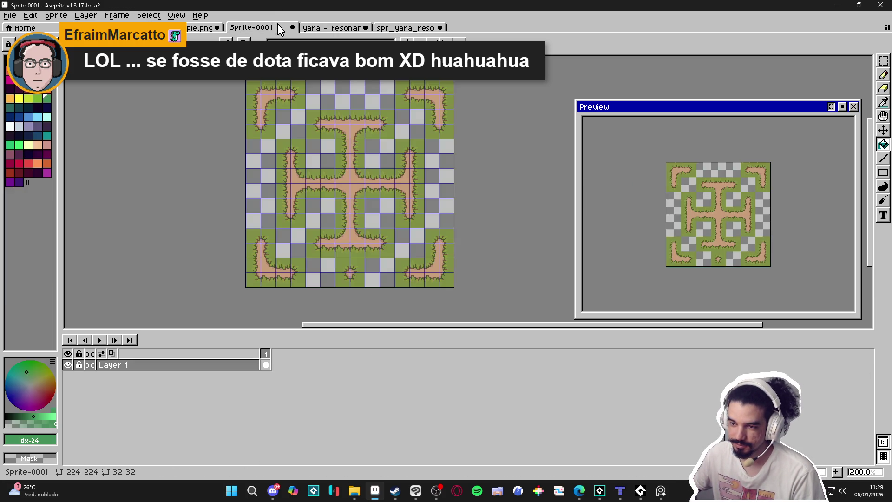
pyautogui.click(200, 28)
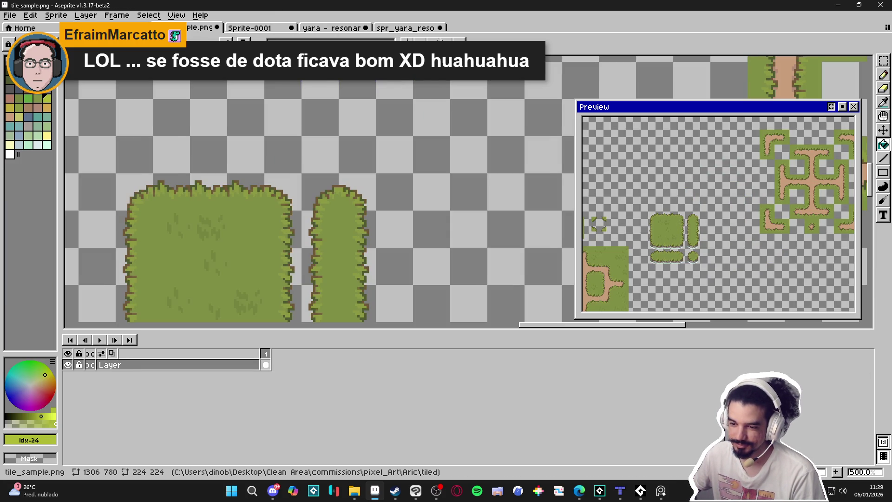
pyautogui.scroll(-2, 230, 161)
pyautogui.click(121, 28)
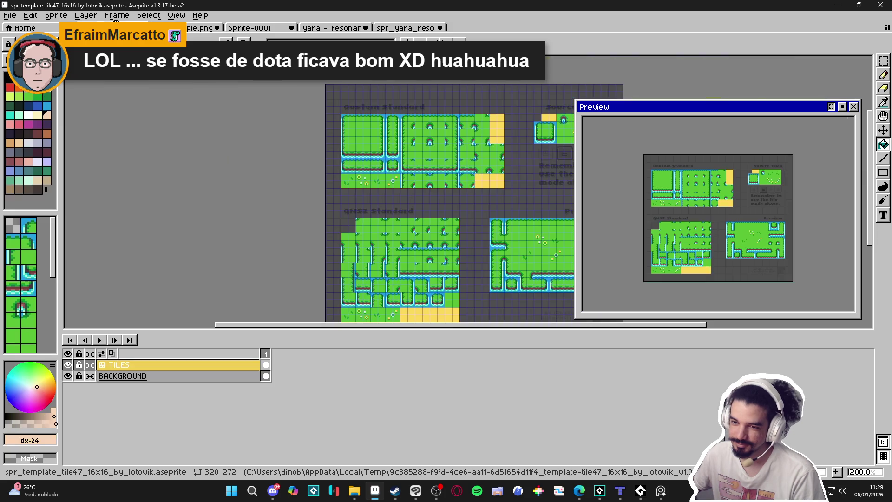
pyautogui.click(863, 5)
pyautogui.click(852, 4)
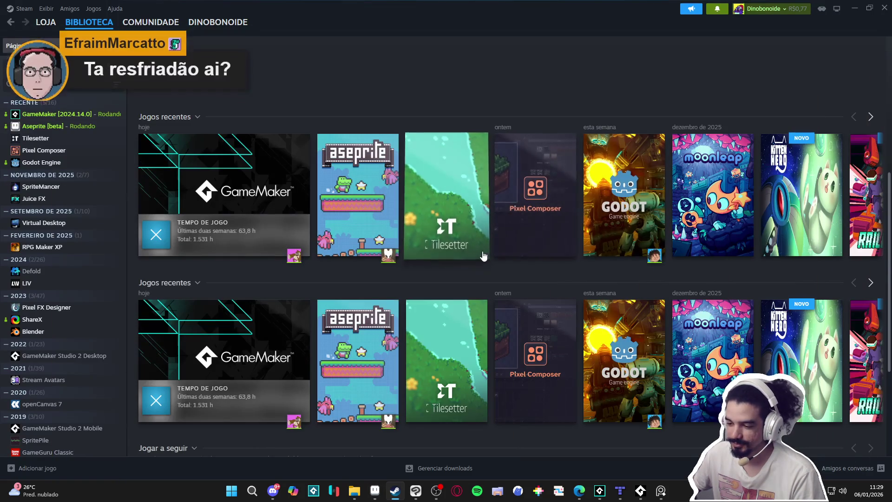
# - Minimize Steam and bring Discord up on the feedback_artistico channel
pyautogui.click(852, 4)
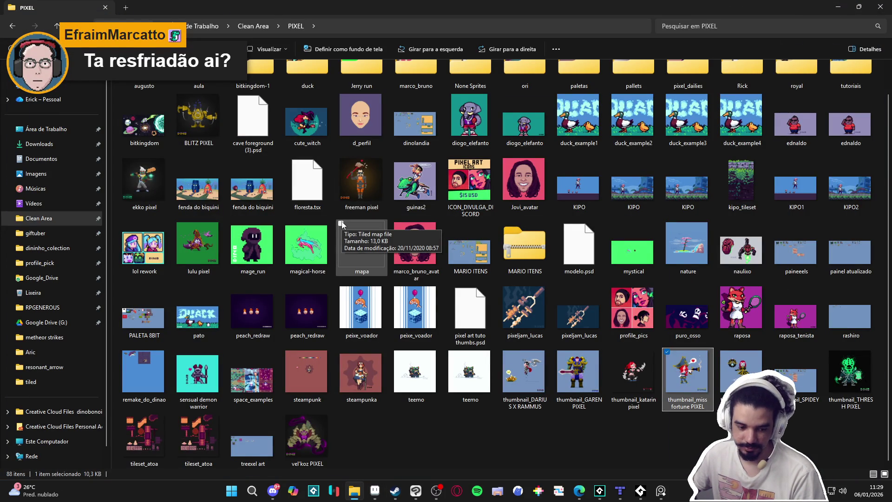
pyautogui.click(280, 497)
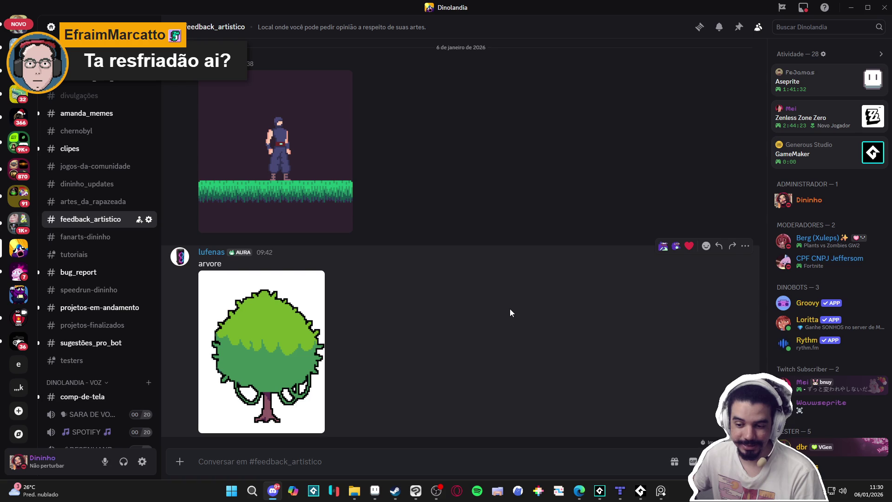
# - React to the fox sprite post and send the reply 'nada, bom demais'
pyautogui.scroll(5, 509, 308)
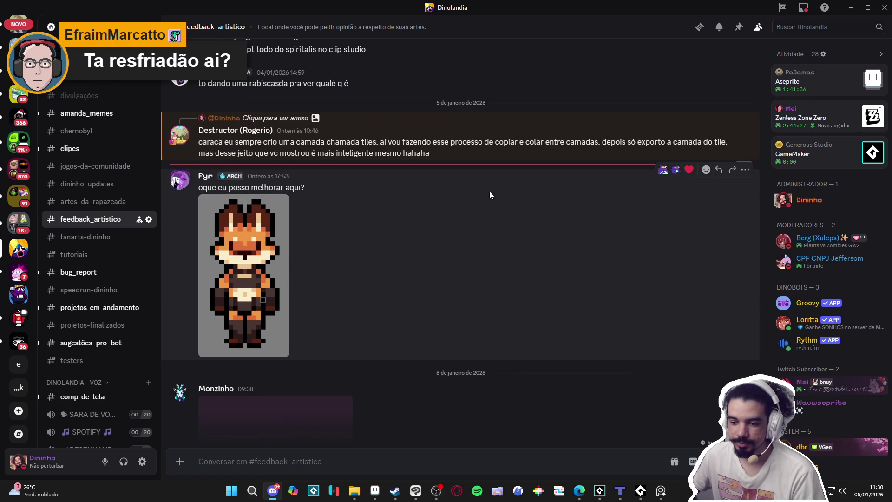
pyautogui.click(664, 170)
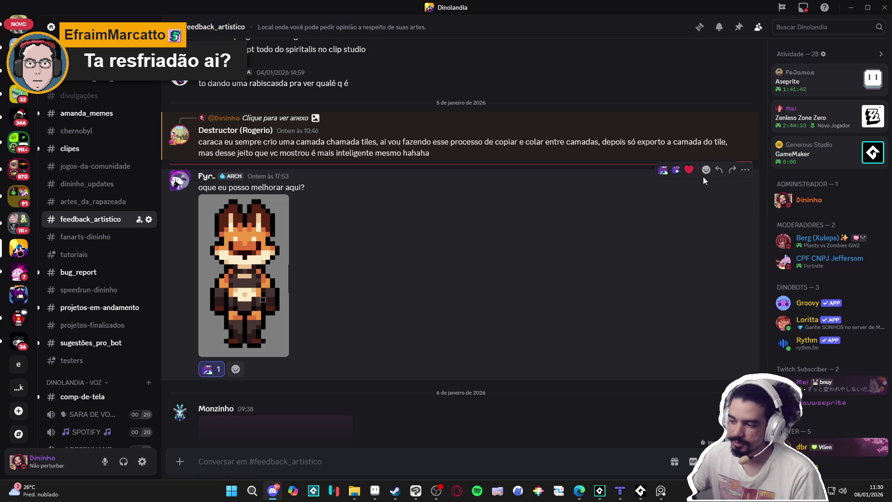
pyautogui.click(719, 171)
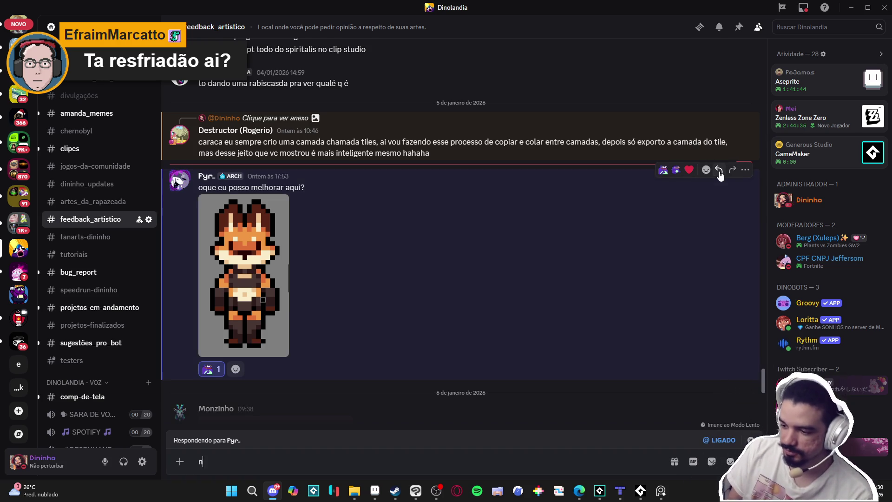
pyautogui.write('nada, bom demais')
pyautogui.press('Return')
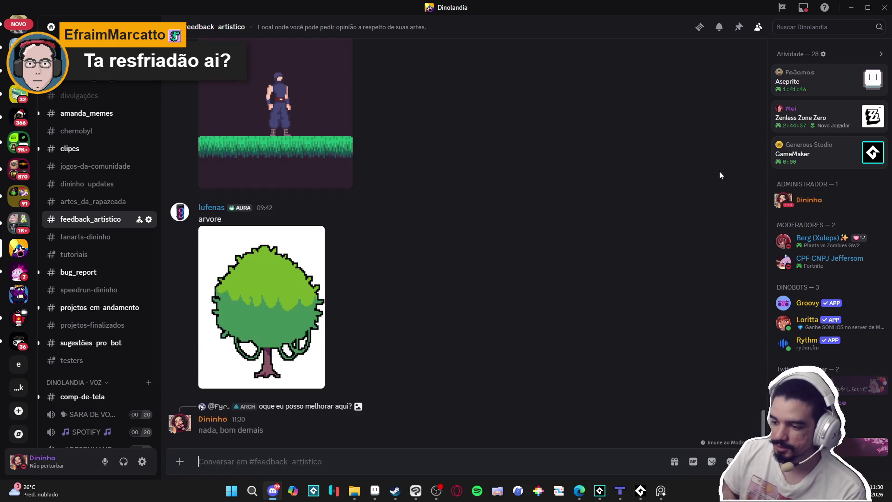
pyautogui.scroll(8, 554, 240)
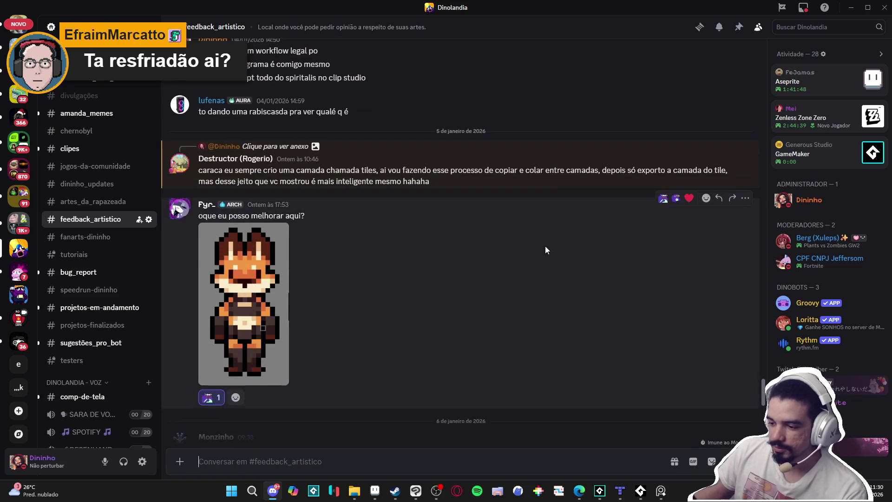
pyautogui.scroll(-3, 545, 246)
pyautogui.scroll(-6, 548, 245)
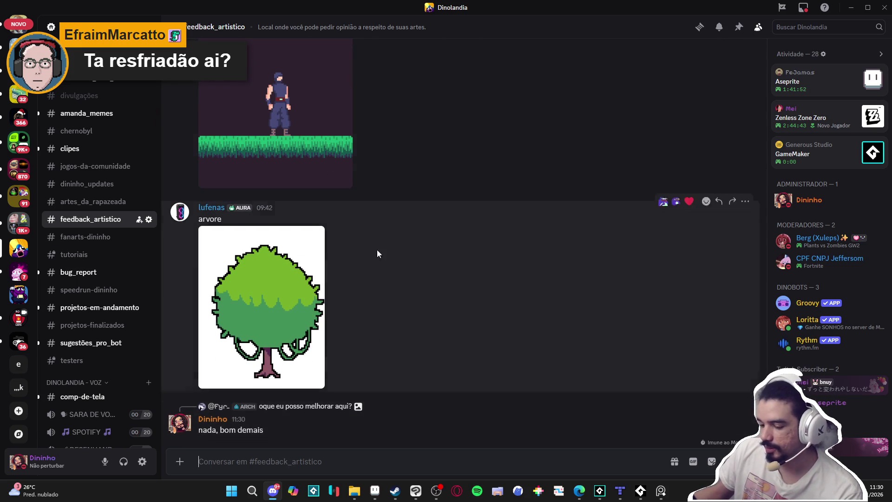
pyautogui.scroll(3, 82, 278)
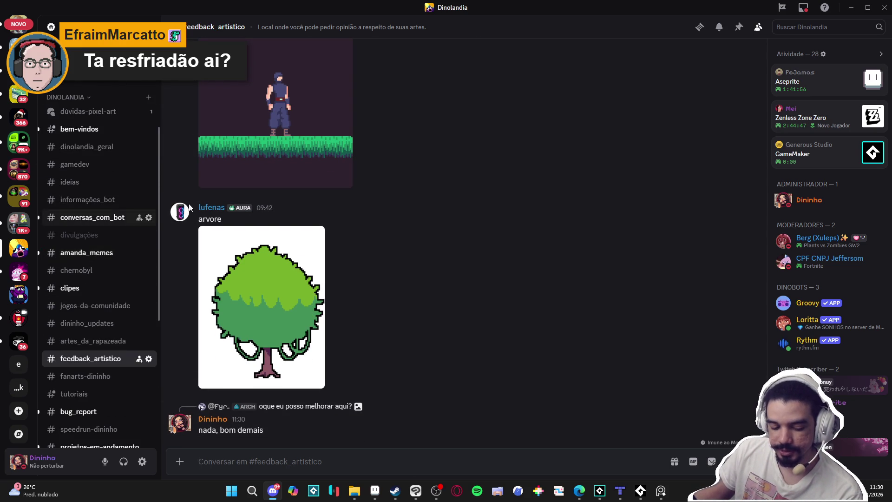
pyautogui.click(853, 6)
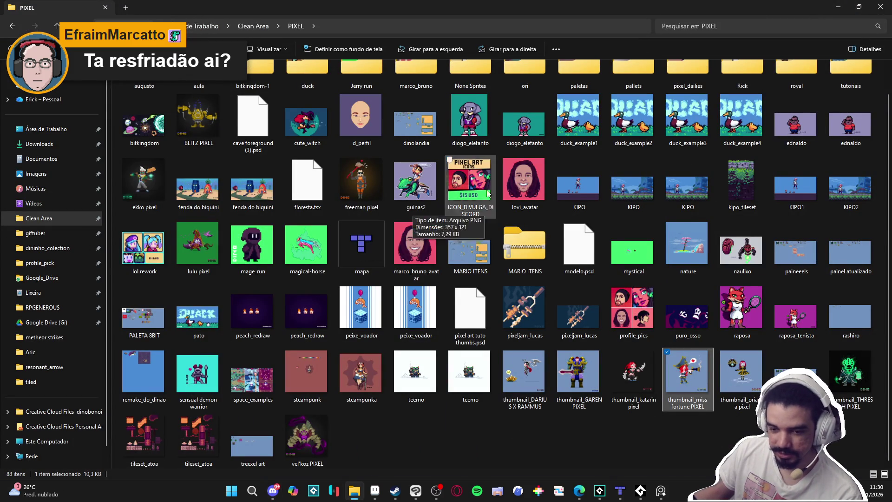
# - Return to Aseprite's yara resonant spear document and undo the two recent unsaved edits
pyautogui.click(836, 6)
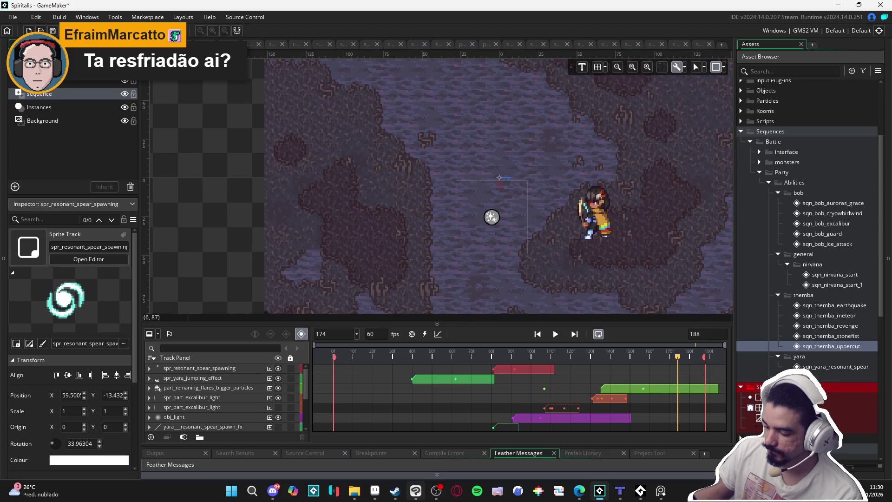
pyautogui.click(375, 492)
pyautogui.click(390, 29)
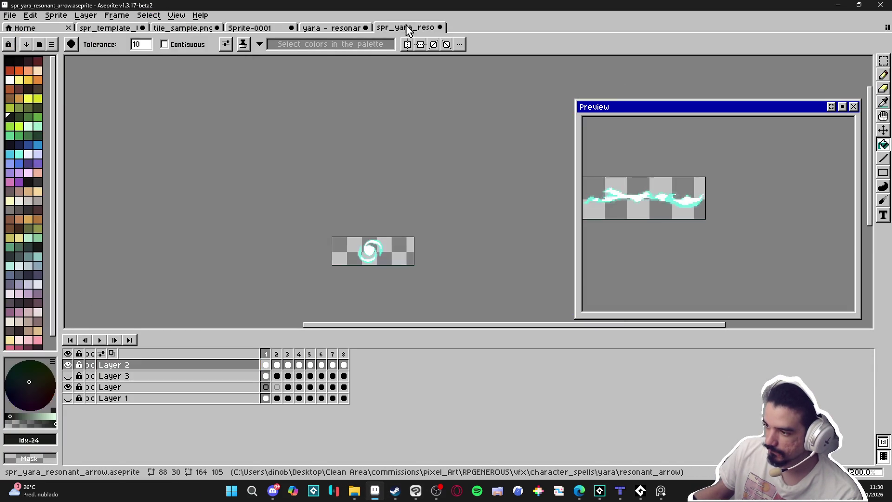
pyautogui.click(344, 29)
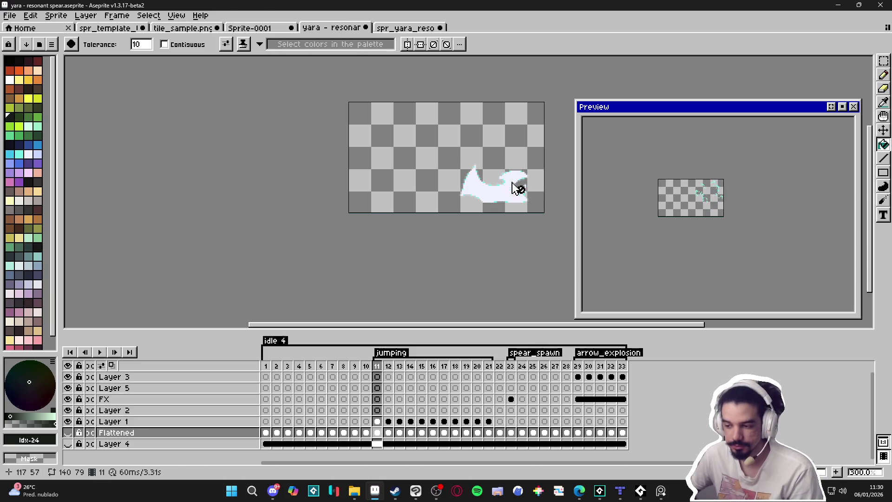
pyautogui.hotkey('ctrl', 'z')
pyautogui.hotkey('ctrl', 'd')
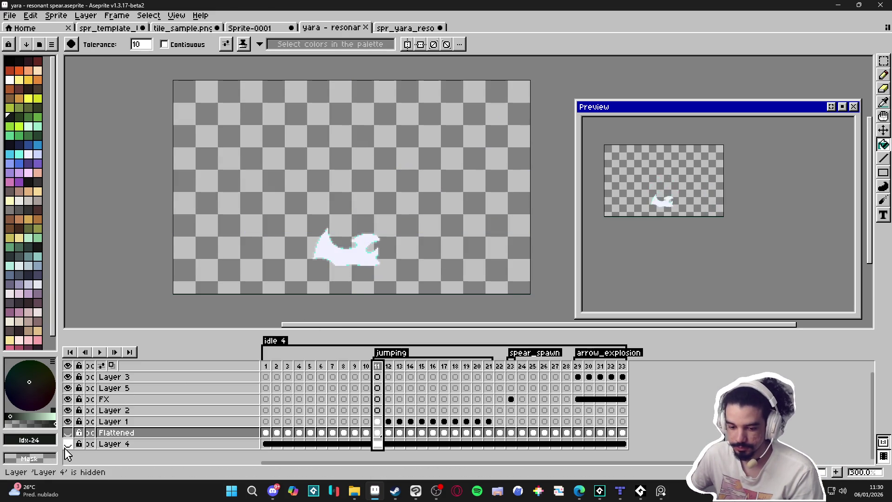
# - Hide Layer 4, show the Flattened character layer, go to frame 29, and select Layer 3
pyautogui.click(68, 444)
pyautogui.click(68, 433)
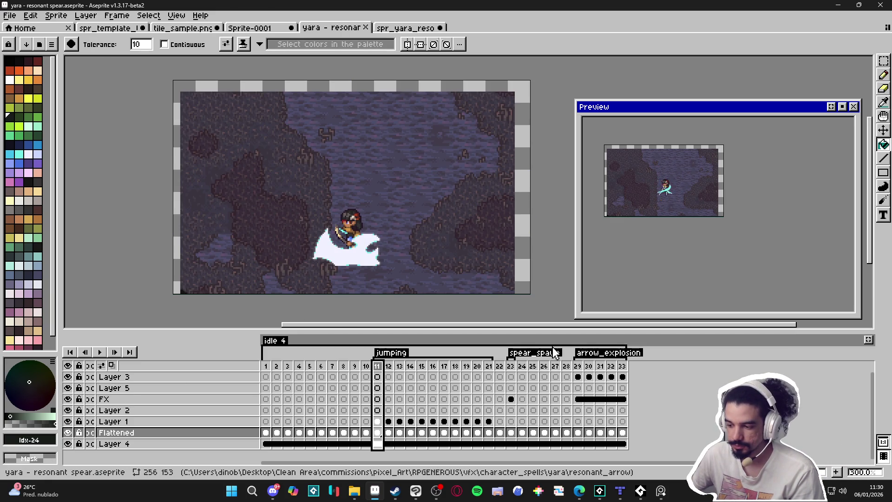
pyautogui.click(489, 366)
pyautogui.click(511, 367)
pyautogui.click(533, 366)
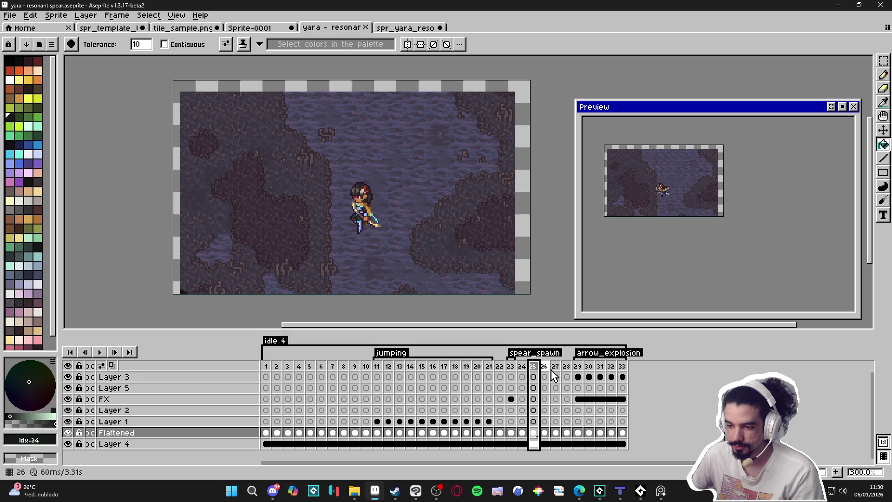
pyautogui.click(577, 366)
pyautogui.click(566, 366)
pyautogui.click(578, 366)
pyautogui.press('v')
pyautogui.keyDown('ctrl'); pyautogui.click(238, 257); pyautogui.keyUp('ctrl')
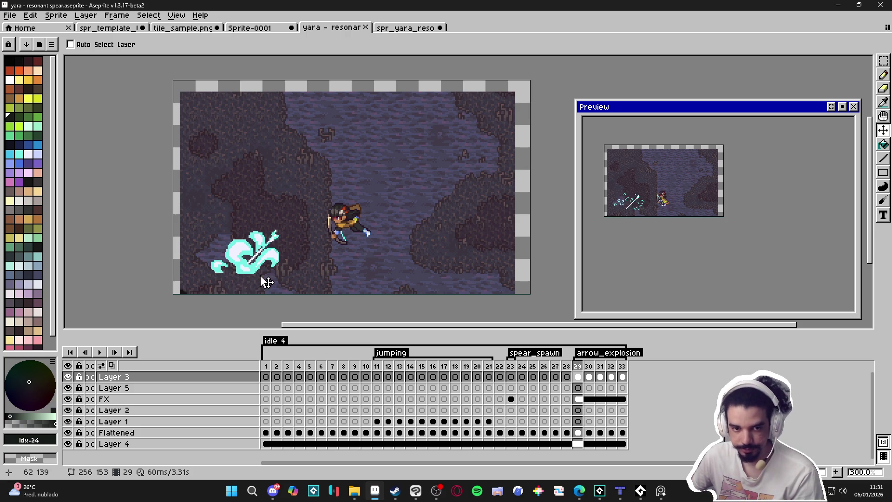
# - Add a new Layer 6 above Layer 3 at frame 29 and switch to the Pencil
pyautogui.click(589, 376)
pyautogui.click(578, 377)
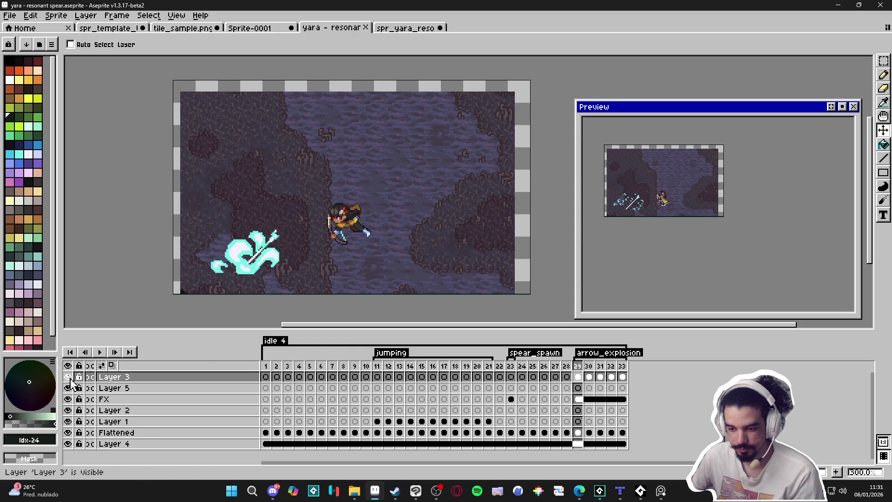
pyautogui.click(149, 378)
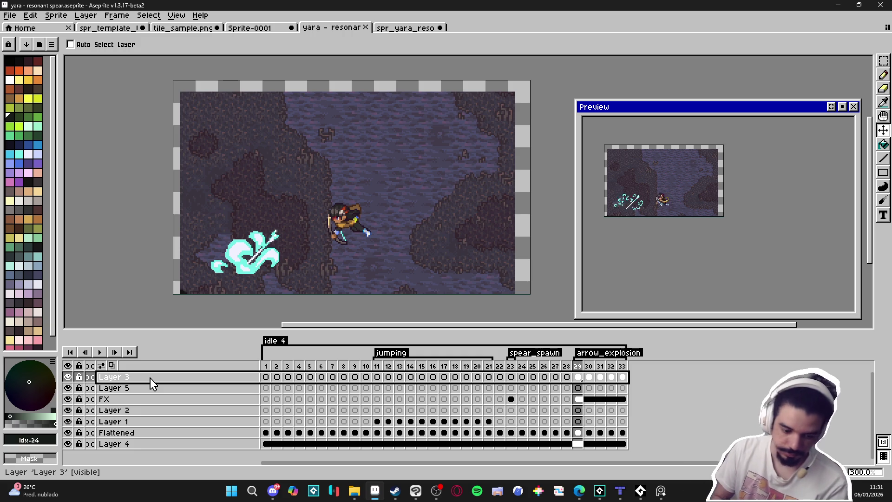
pyautogui.hotkey('shift', 'n')
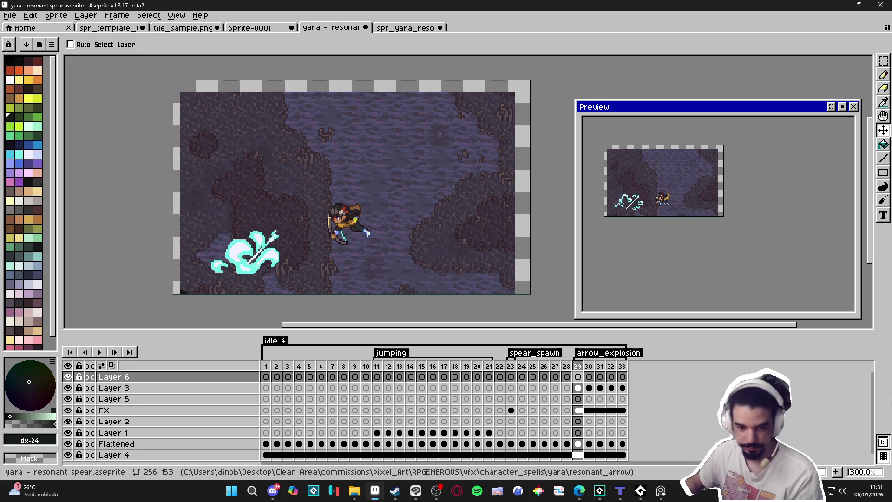
pyautogui.press('b')
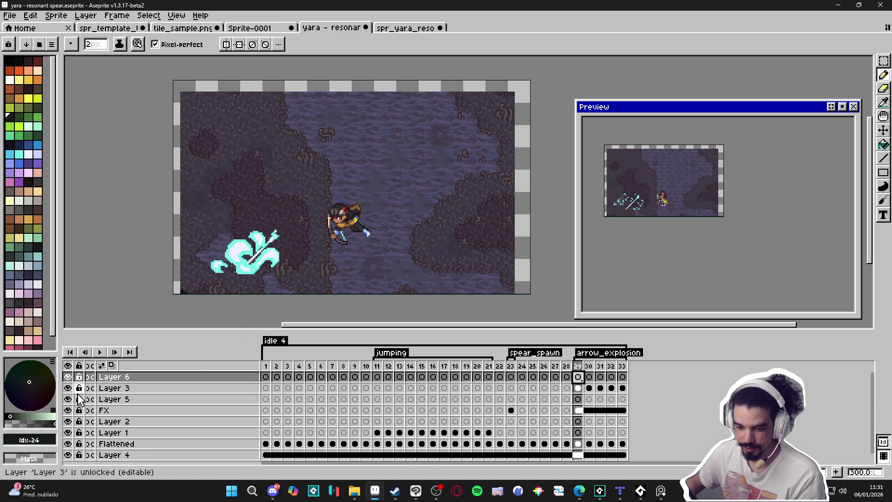
# - Eyedrop the explosion's cyan #73efe8 from Layer 3, then return to Layer 6 at frame 29
pyautogui.click(103, 388)
pyautogui.scroll(2, 252, 252)
pyautogui.keyDown('alt'); pyautogui.click(252, 252); pyautogui.keyUp('alt')
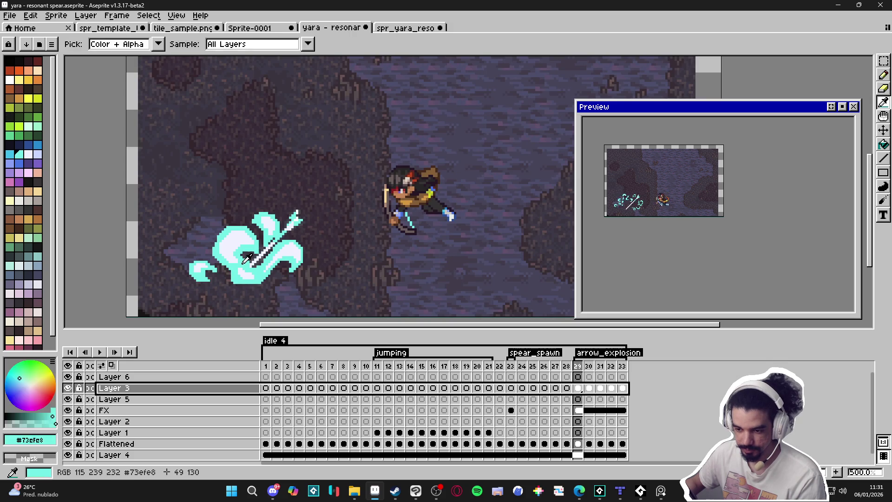
pyautogui.click(578, 377)
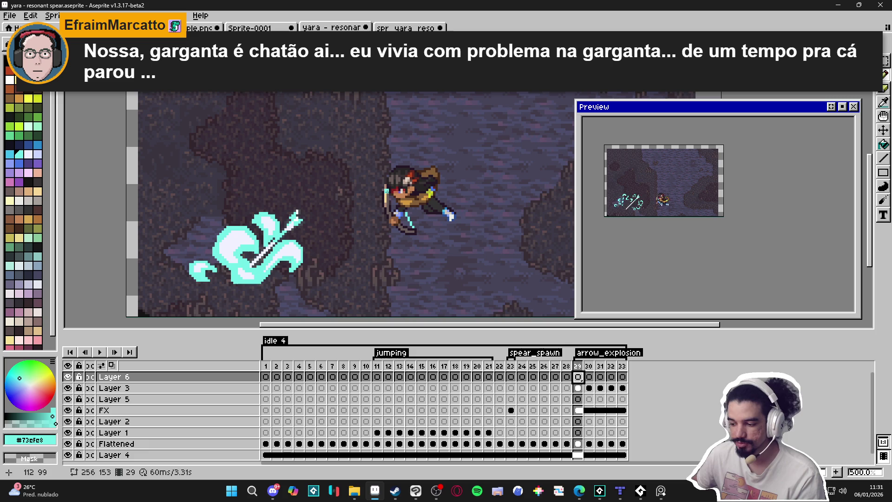
# - Draw the first cyan line rising up from the explosion on Layer 6
pyautogui.click(590, 377)
pyautogui.click(578, 377)
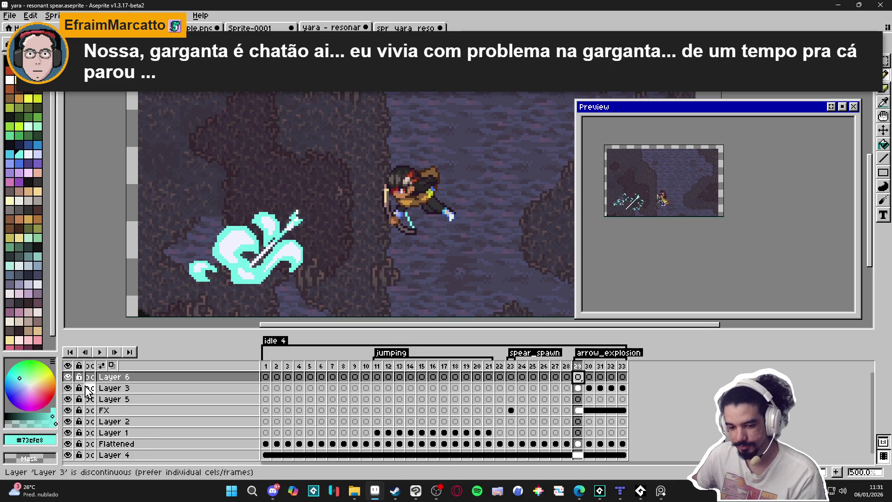
pyautogui.click(69, 389)
pyautogui.click(69, 389)
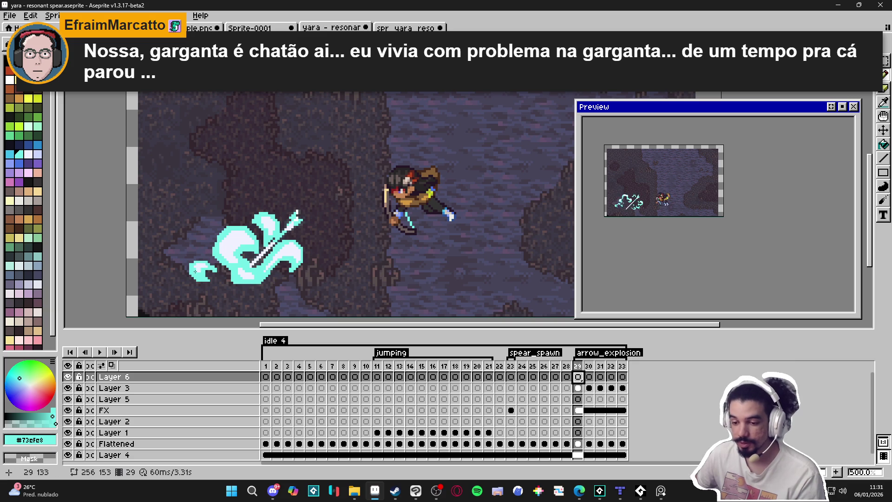
pyautogui.moveTo(194, 279); pyautogui.dragTo(216, 247)
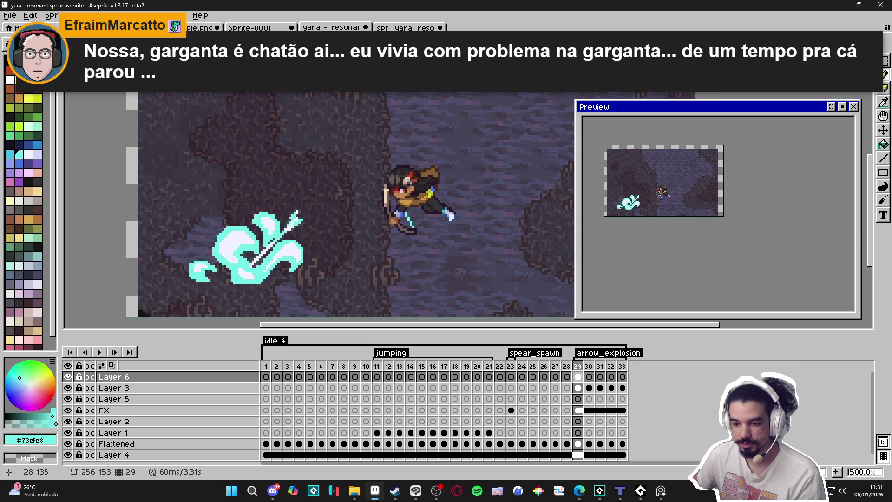
# - Complete the trail outline with three more cyan lines and fill it solid cyan
pyautogui.moveTo(198, 256); pyautogui.dragTo(261, 227)
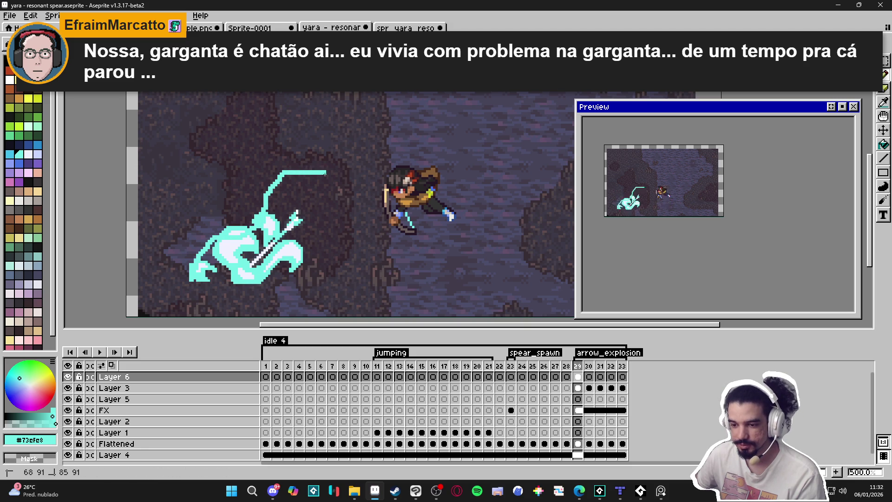
pyautogui.moveTo(365, 142); pyautogui.dragTo(354, 143)
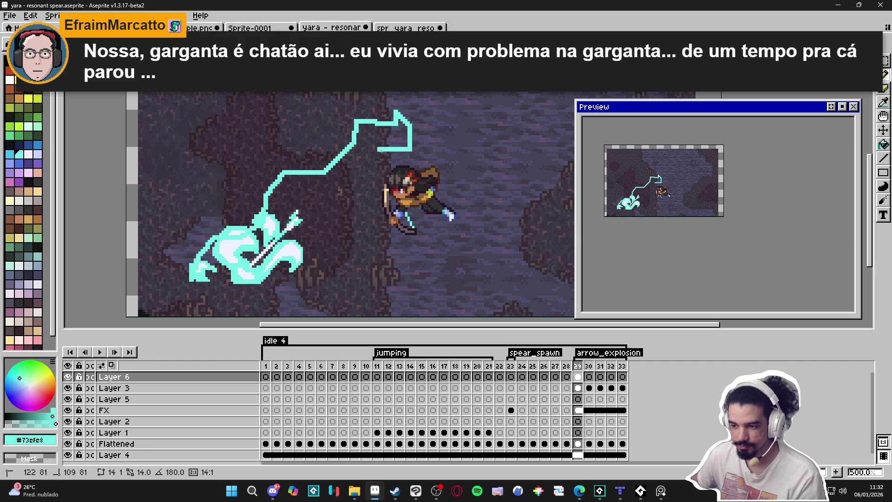
pyautogui.moveTo(375, 156); pyautogui.dragTo(355, 231)
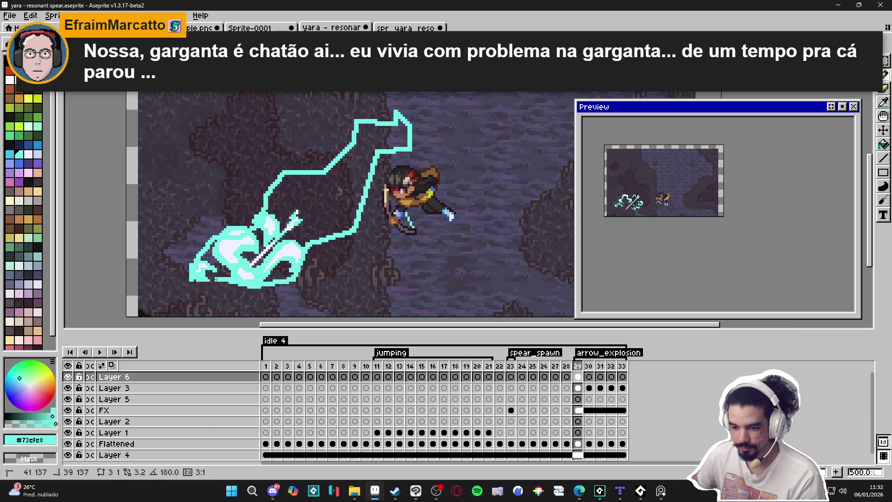
pyautogui.press('g')
pyautogui.click(314, 209)
pyautogui.hotkey('ctrl', 'z')
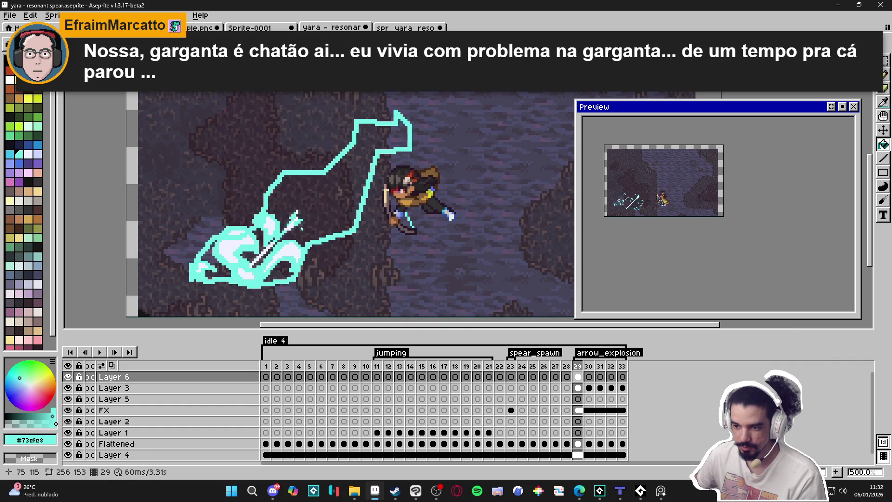
pyautogui.click(296, 222)
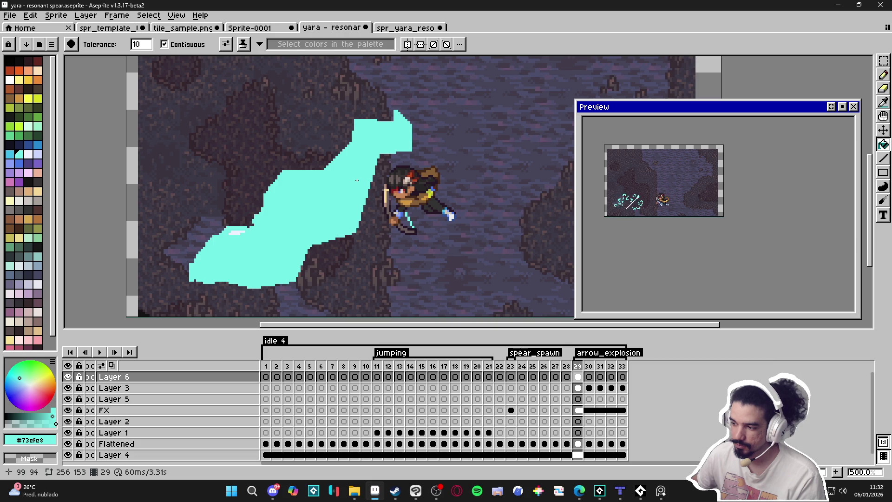
# - Extend the trail's tip with a thin cyan pencil line
pyautogui.press('b')
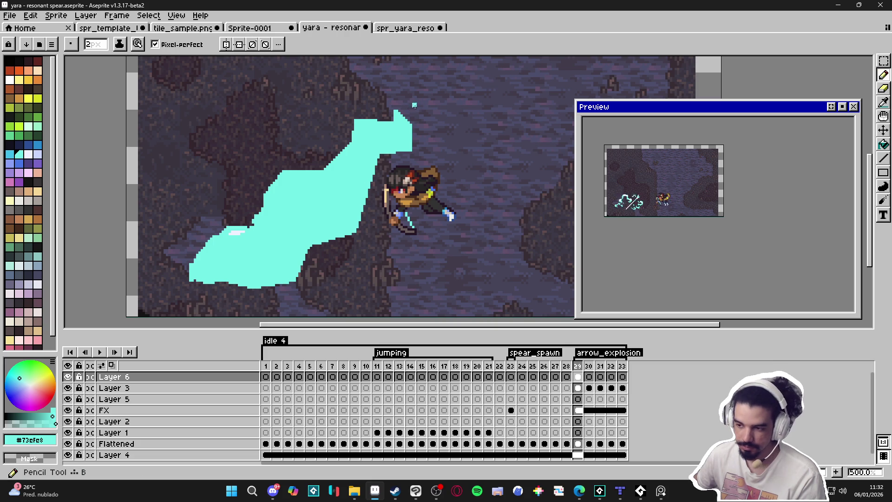
pyautogui.scroll(1, 399, 115)
pyautogui.moveTo(399, 113); pyautogui.dragTo(427, 98)
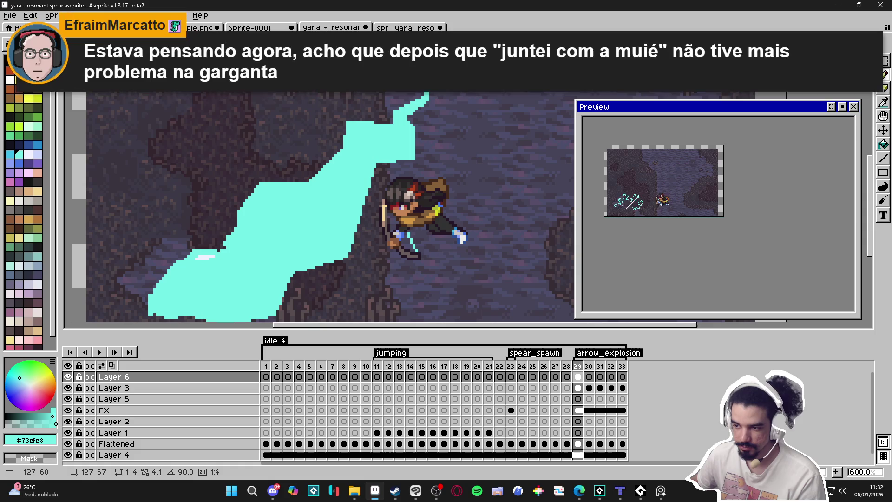
pyautogui.scroll(-4, 402, 200)
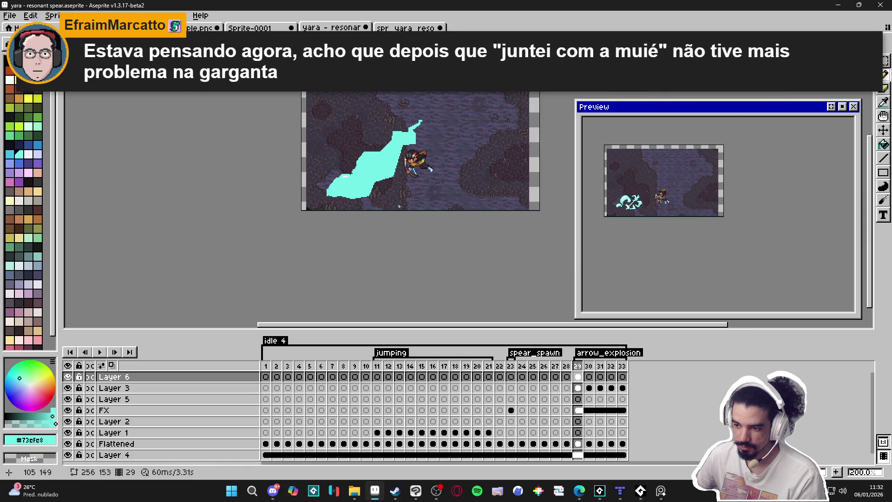
pyautogui.scroll(1, 396, 168)
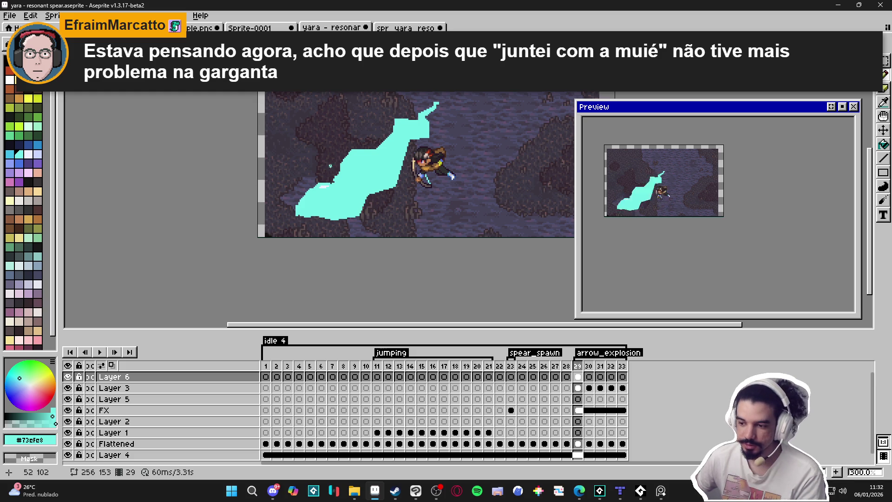
pyautogui.scroll(1, 307, 186)
# - Hide Layer 3 and touch up the trail's lower-left edge, checking it against frame 30
pyautogui.keyDown('ctrl'); pyautogui.click(333, 189); pyautogui.keyUp('ctrl')
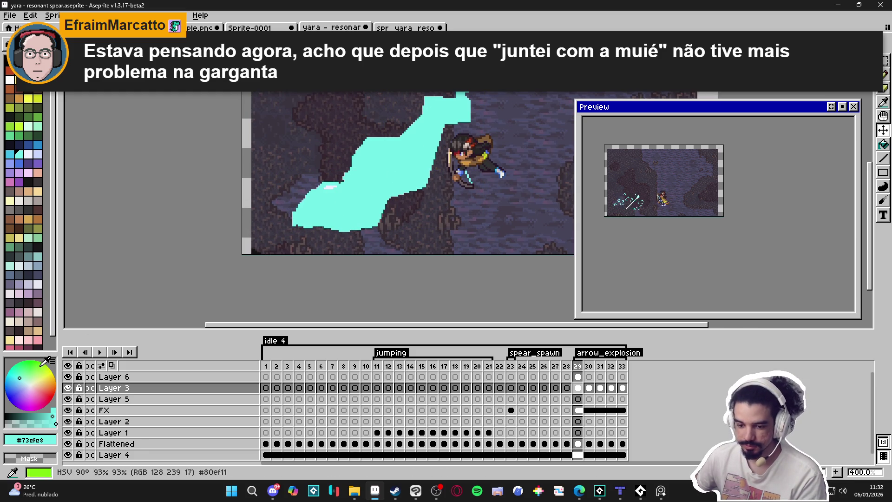
pyautogui.click(67, 387)
pyautogui.keyDown('ctrl'); pyautogui.click(366, 190); pyautogui.keyUp('ctrl')
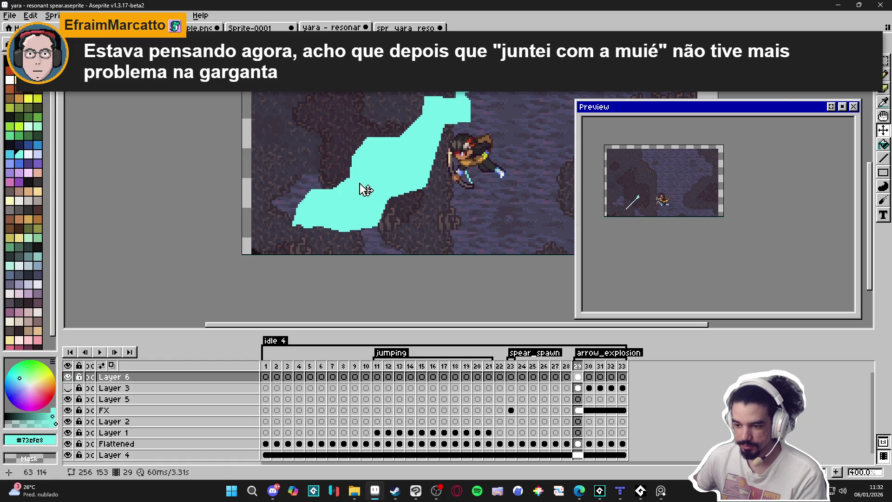
pyautogui.scroll(1, 365, 190)
pyautogui.scroll(1, 333, 225)
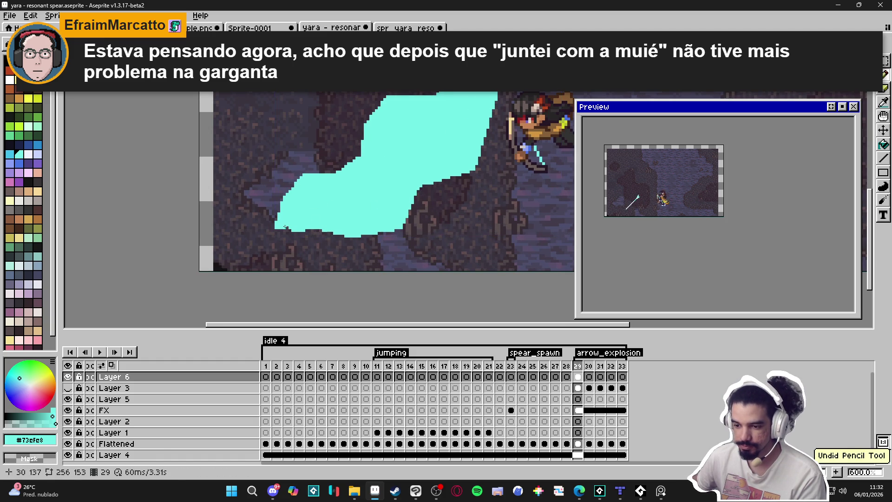
pyautogui.moveTo(286, 230)
pyautogui.mouseDown()
pyautogui.moveTo(354, 236)
pyautogui.moveTo(319, 239)
pyautogui.moveTo(343, 238)
pyautogui.mouseUp()
pyautogui.scroll(-3, 364, 237)
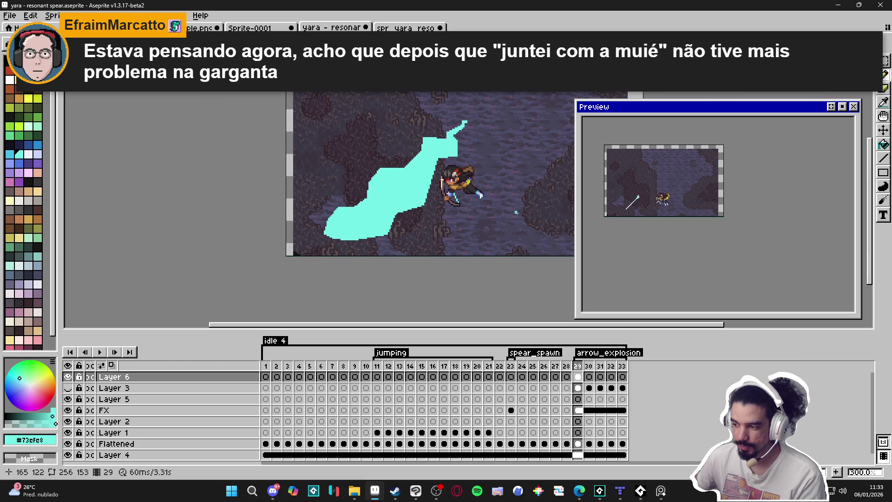
pyautogui.click(588, 377)
pyautogui.click(576, 379)
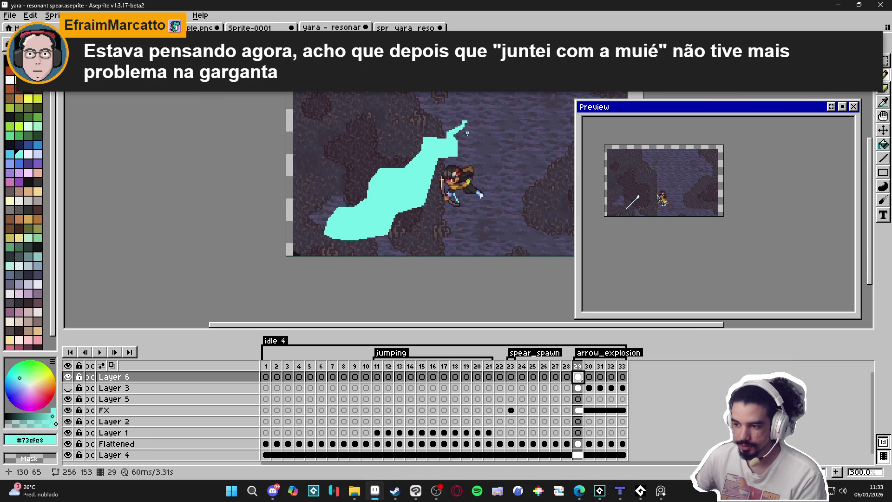
pyautogui.scroll(6, 468, 133)
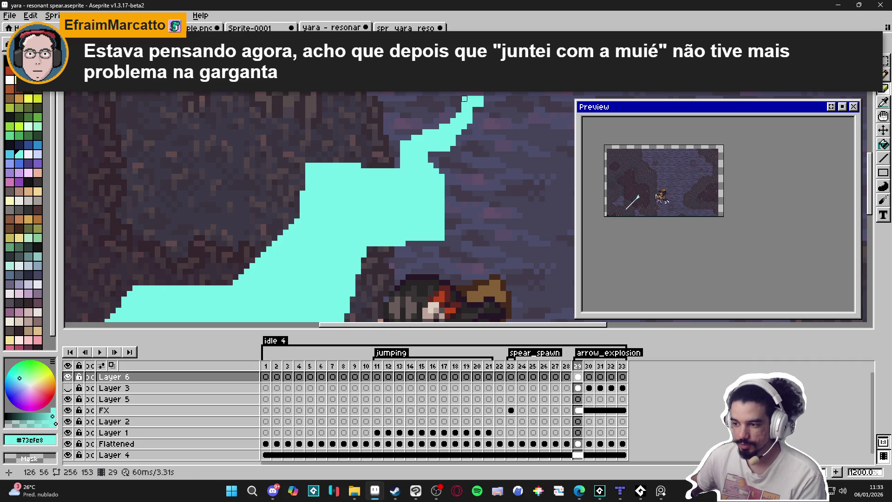
# - Erase stray pixels at the trail's top-left corner and one at its lower-right edge
pyautogui.press('e')
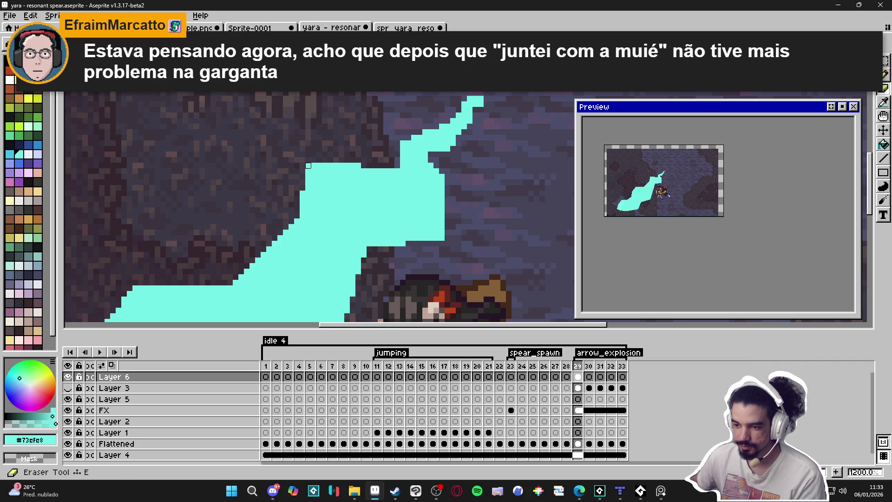
pyautogui.click(308, 166)
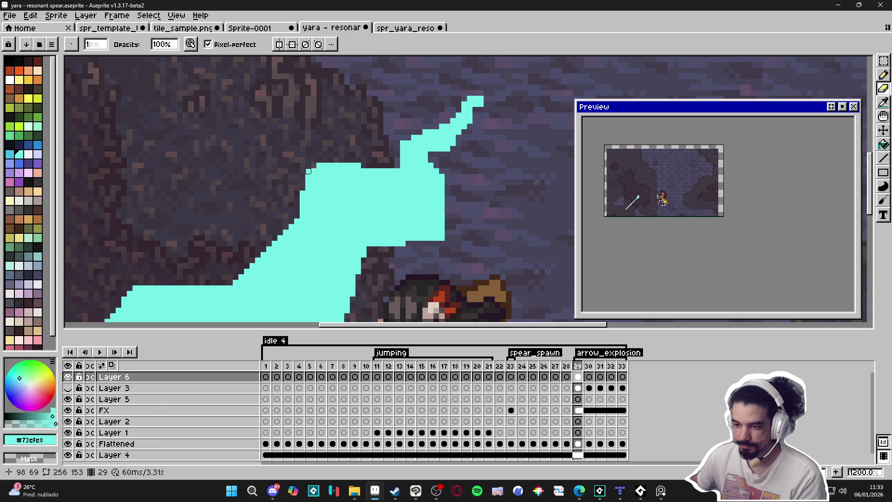
pyautogui.click(319, 165)
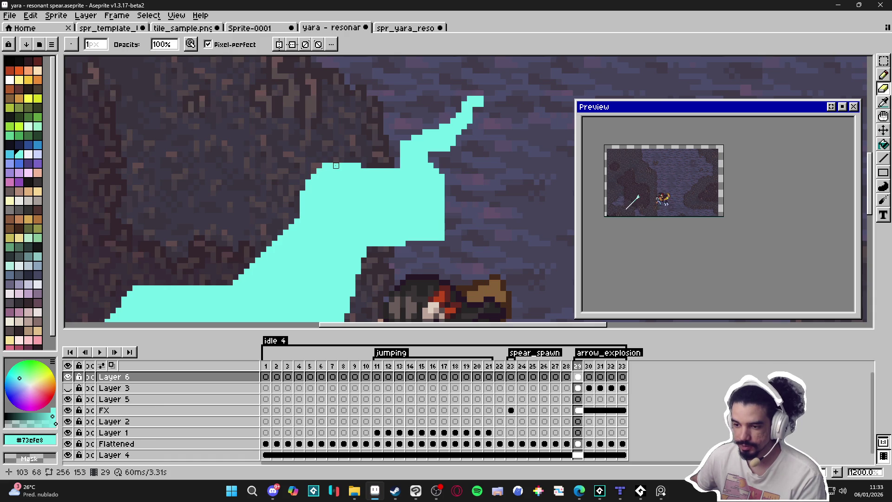
pyautogui.click(325, 165)
pyautogui.scroll(-1, 378, 186)
pyautogui.scroll(1, 406, 212)
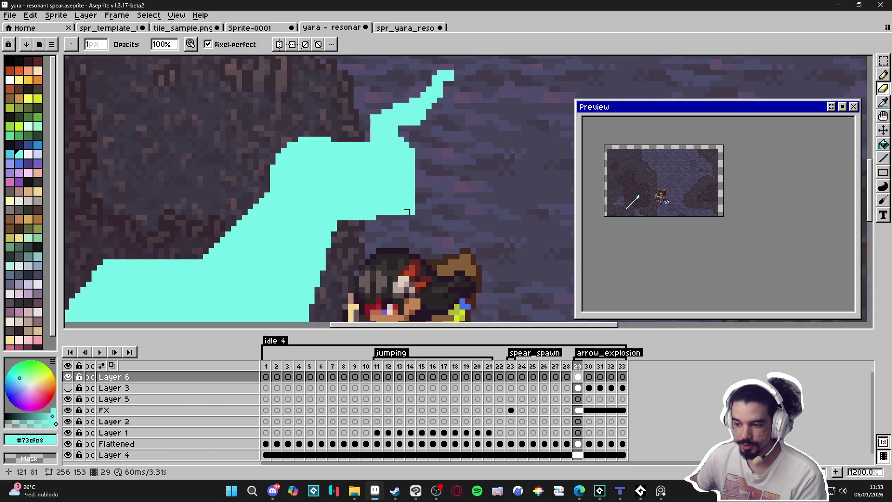
pyautogui.click(406, 212)
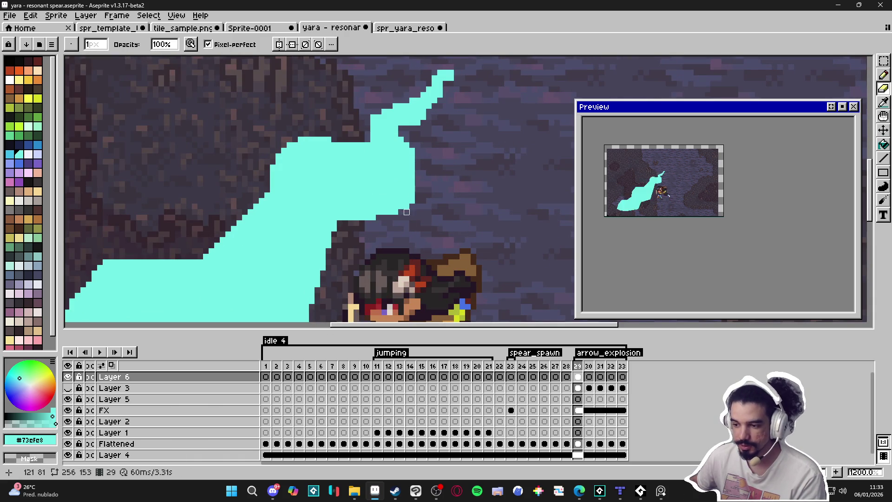
pyautogui.scroll(-3, 411, 221)
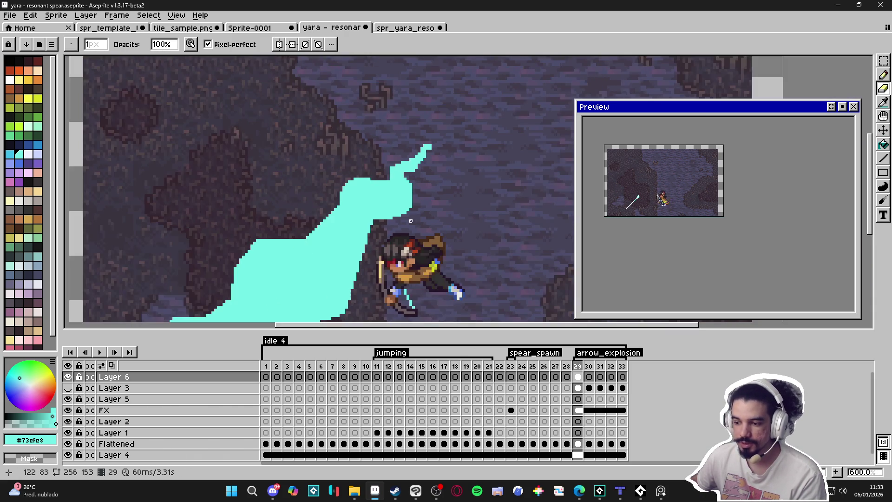
pyautogui.scroll(1, 410, 221)
pyautogui.scroll(-1, 407, 206)
pyautogui.scroll(1, 404, 193)
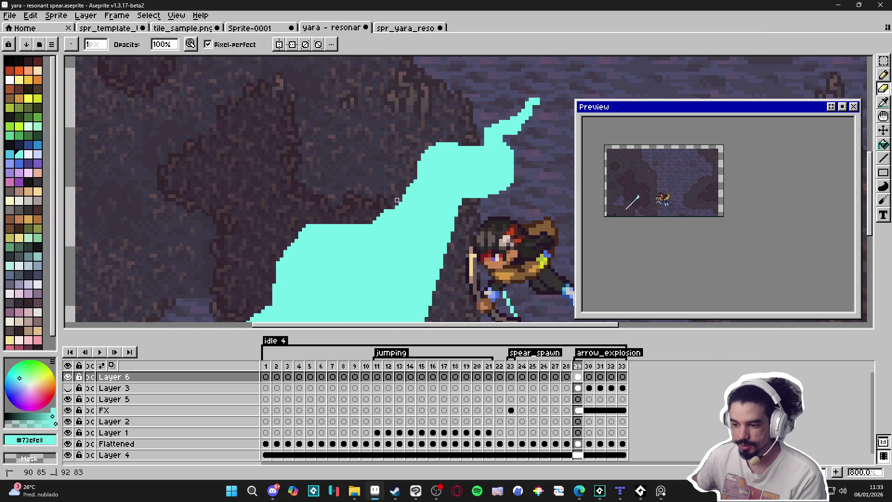
# - Fill a short gap on the cyan shape's top edge
pyautogui.moveTo(386, 212)
pyautogui.mouseDown()
pyautogui.moveTo(462, 179)
pyautogui.moveTo(484, 50)
pyautogui.moveTo(376, 145)
pyautogui.moveTo(430, 210)
pyautogui.mouseUp()
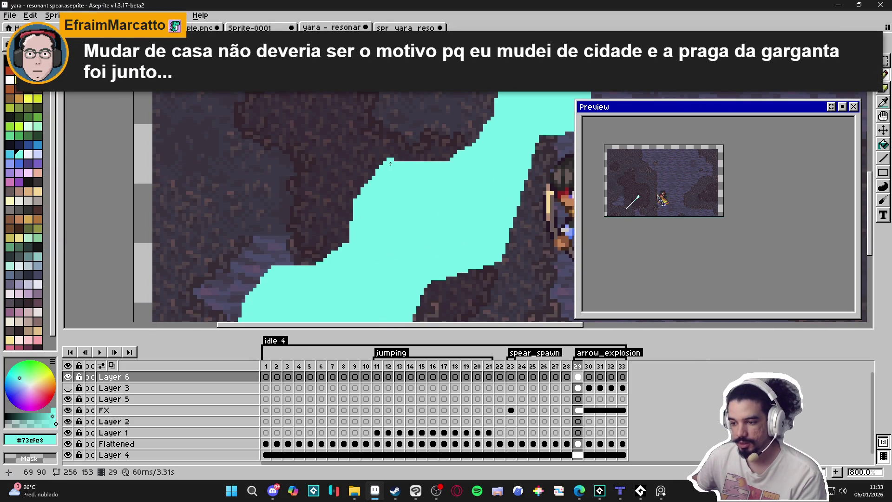
pyautogui.moveTo(398, 159); pyautogui.dragTo(420, 159)
pyautogui.scroll(-1, 372, 210)
pyautogui.moveTo(372, 210); pyautogui.dragTo(400, 177)
pyautogui.scroll(3, 407, 168)
# - Paint cyan over the dark gaps along the shape's upper and left edges
pyautogui.press('e')
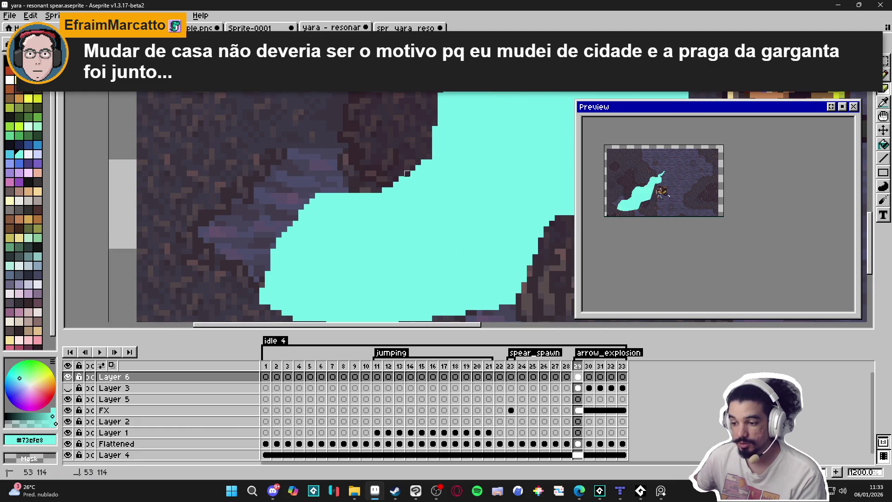
pyautogui.moveTo(377, 189)
pyautogui.mouseDown()
pyautogui.moveTo(414, 165)
pyautogui.moveTo(404, 170)
pyautogui.mouseUp()
pyautogui.moveTo(324, 191); pyautogui.dragTo(320, 196)
pyautogui.click(308, 206)
pyautogui.click(300, 217)
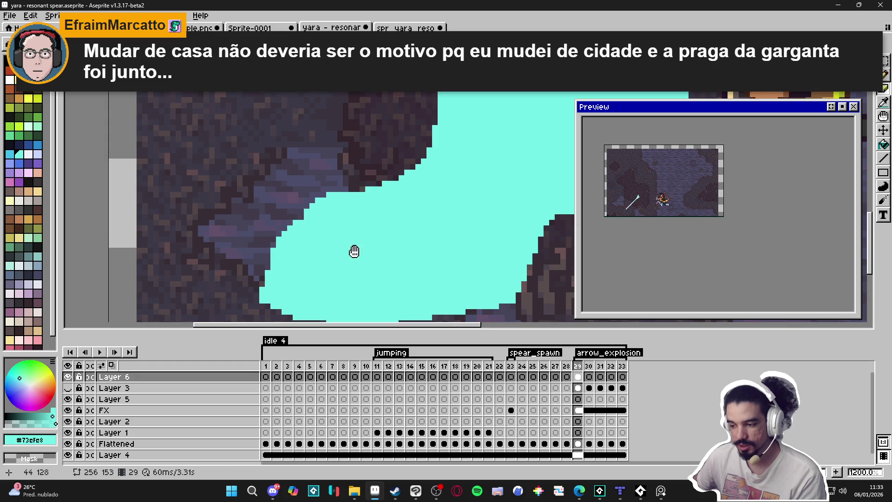
pyautogui.scroll(-3, 354, 254)
pyautogui.scroll(-2, 396, 237)
pyautogui.scroll(3, 491, 121)
# - Add a tiny cyan touch-up near the top of the shape
pyautogui.moveTo(480, 119); pyautogui.dragTo(480, 120)
pyautogui.scroll(-3, 481, 109)
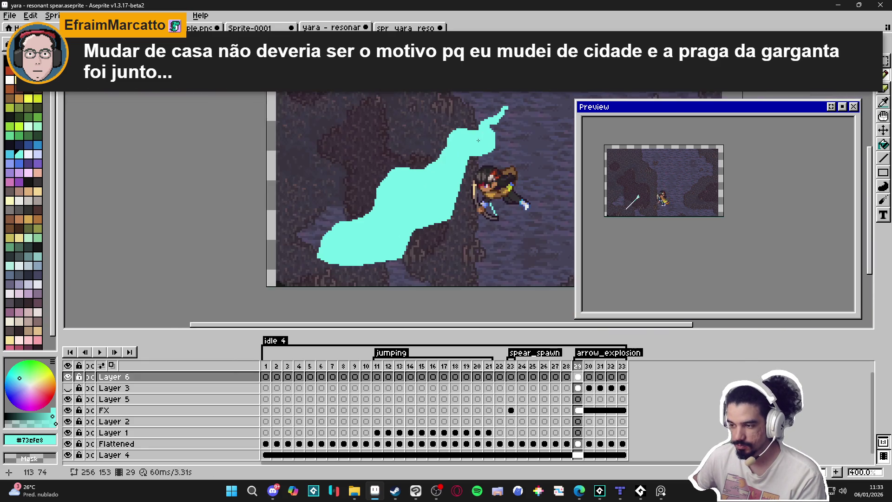
pyautogui.scroll(3, 514, 95)
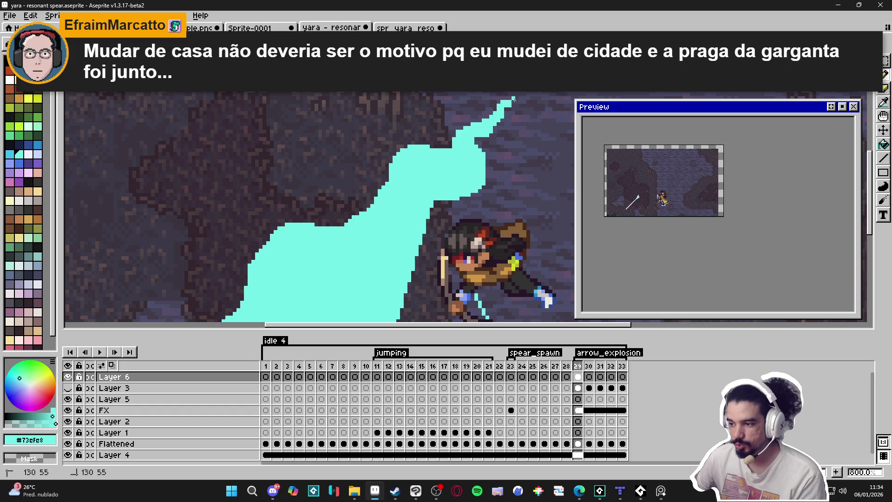
pyautogui.scroll(-4, 507, 173)
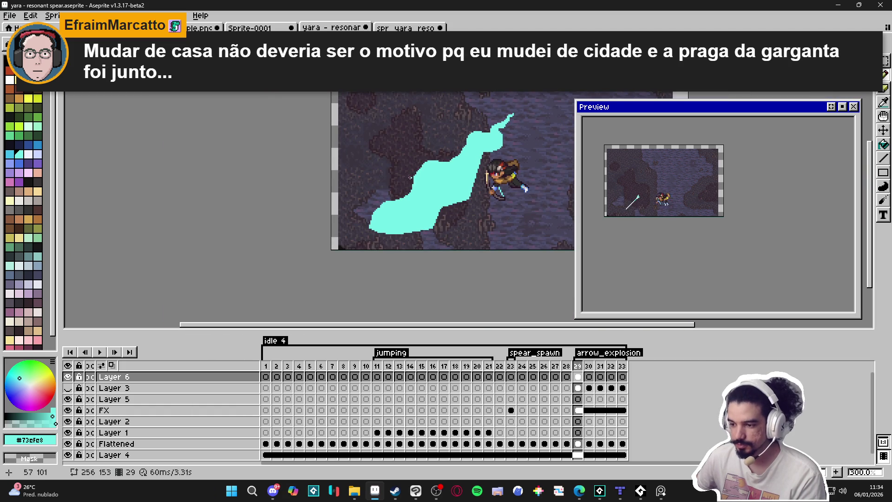
pyautogui.scroll(7, 426, 178)
# - Erase the stray cyan pixels along the shape's top edge
pyautogui.click(404, 168)
pyautogui.moveTo(411, 161); pyautogui.dragTo(426, 161)
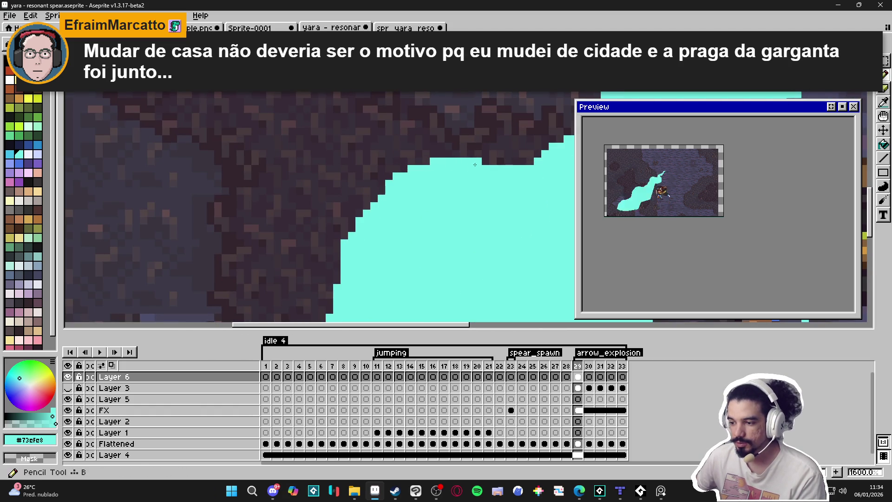
pyautogui.scroll(-3, 473, 165)
pyautogui.scroll(2, 464, 164)
pyautogui.scroll(1, 464, 164)
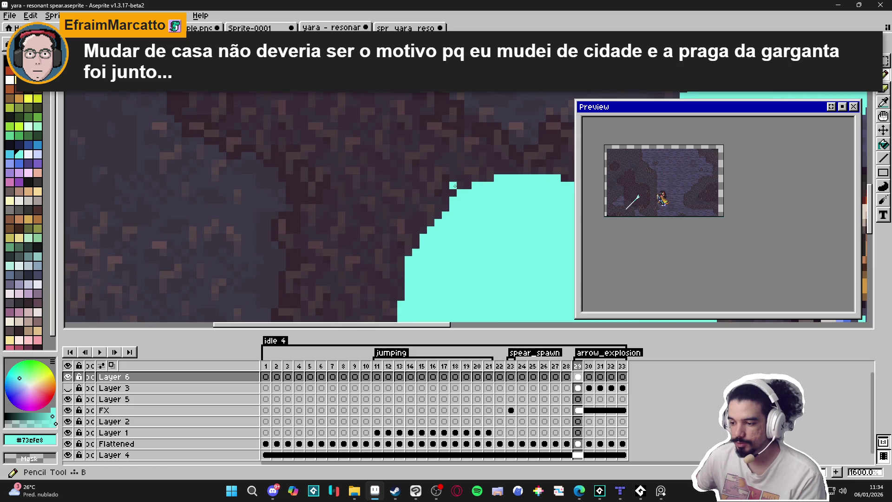
# - Pencil cyan pixels along the top edge to smooth it
pyautogui.click(490, 170)
pyautogui.moveTo(490, 174)
pyautogui.mouseDown()
pyautogui.moveTo(450, 176)
pyautogui.moveTo(461, 173)
pyautogui.mouseUp()
pyautogui.moveTo(468, 173); pyautogui.dragTo(514, 173)
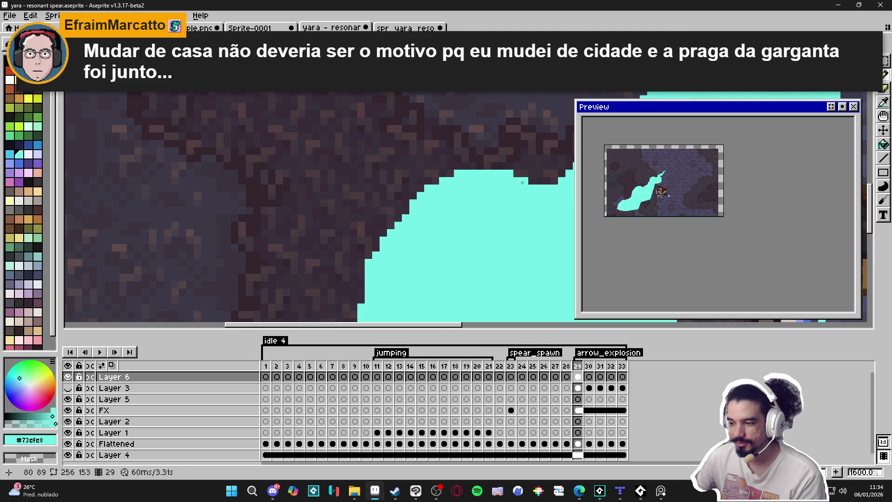
pyautogui.scroll(-4, 423, 171)
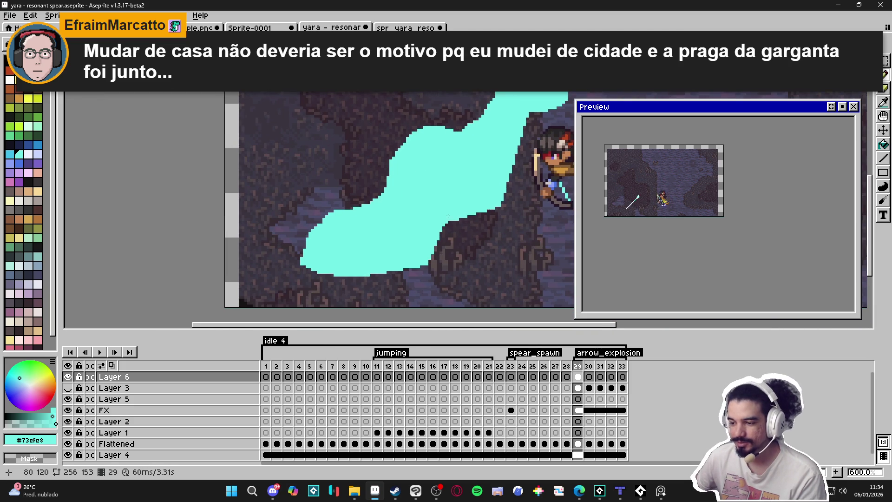
pyautogui.scroll(4, 447, 215)
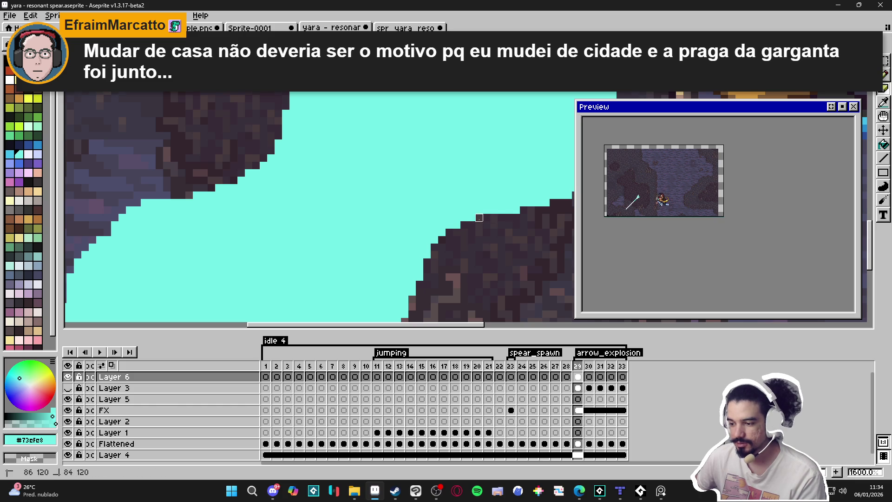
pyautogui.scroll(-7, 479, 217)
pyautogui.scroll(5, 493, 247)
pyautogui.scroll(2, 464, 256)
# - Fill the dark gaps along the cyan shape's right and lower edges
pyautogui.moveTo(441, 280)
pyautogui.mouseDown()
pyautogui.moveTo(439, 244)
pyautogui.moveTo(456, 263)
pyautogui.moveTo(456, 253)
pyautogui.mouseUp()
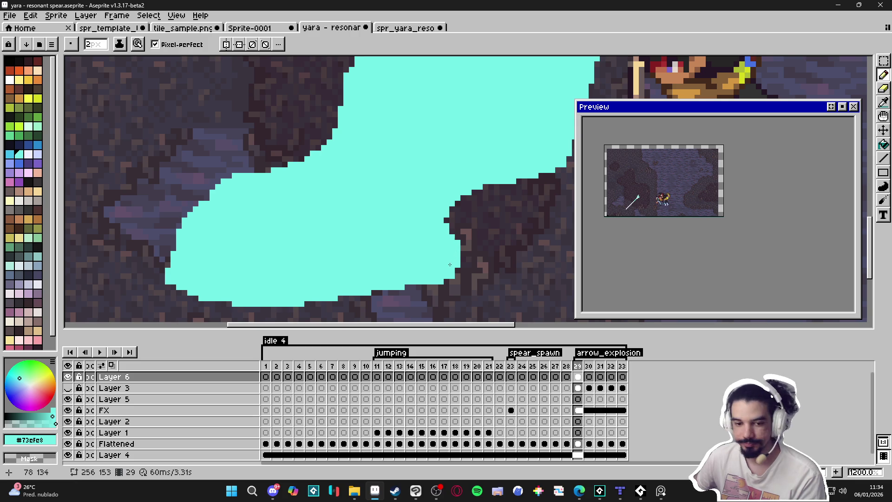
pyautogui.hscroll(-2, 455, 263)
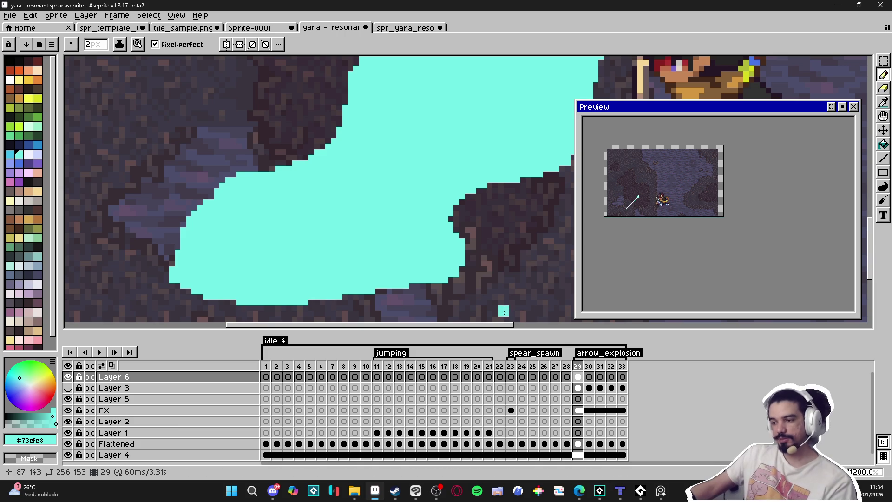
pyautogui.click(462, 267)
pyautogui.moveTo(464, 280)
pyautogui.mouseDown()
pyautogui.moveTo(385, 293)
pyautogui.moveTo(425, 289)
pyautogui.mouseUp()
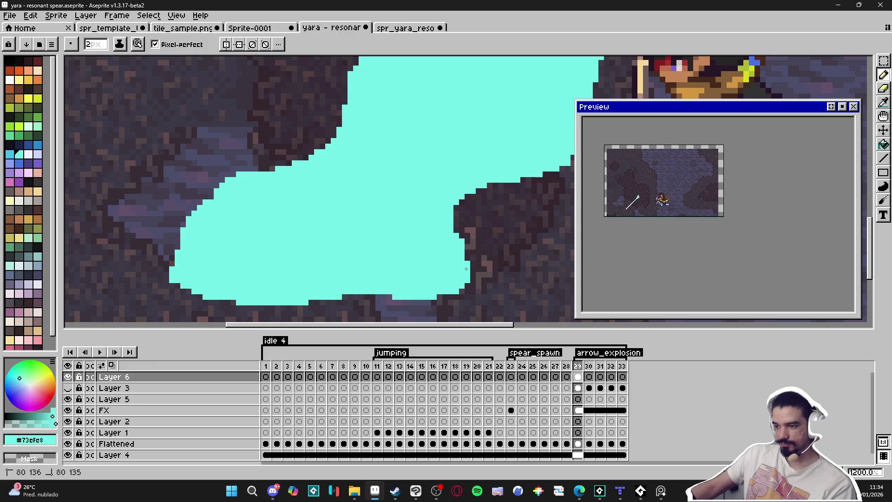
pyautogui.keyDown('ctrl'); pyautogui.click(465, 280); pyautogui.keyUp('ctrl')
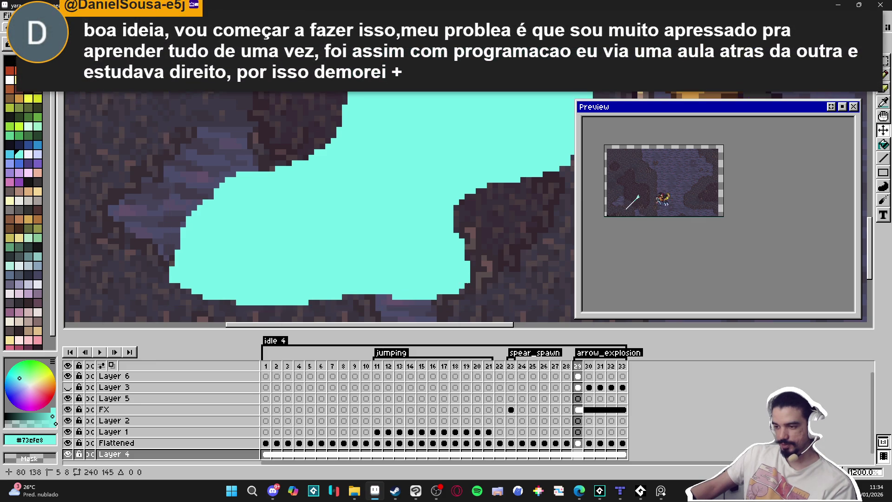
# - Select Layer 6 again and switch to the Contour tool (D)
pyautogui.keyDown('ctrl'); pyautogui.click(454, 285); pyautogui.keyUp('ctrl')
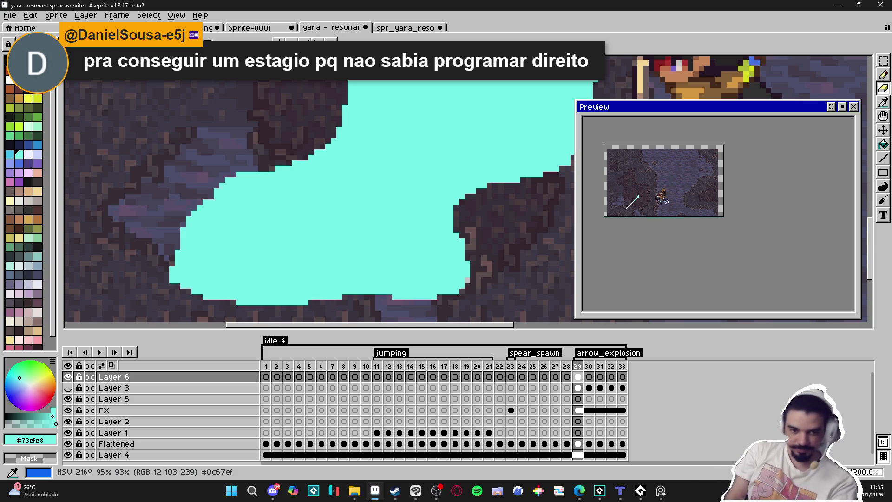
pyautogui.press('d')
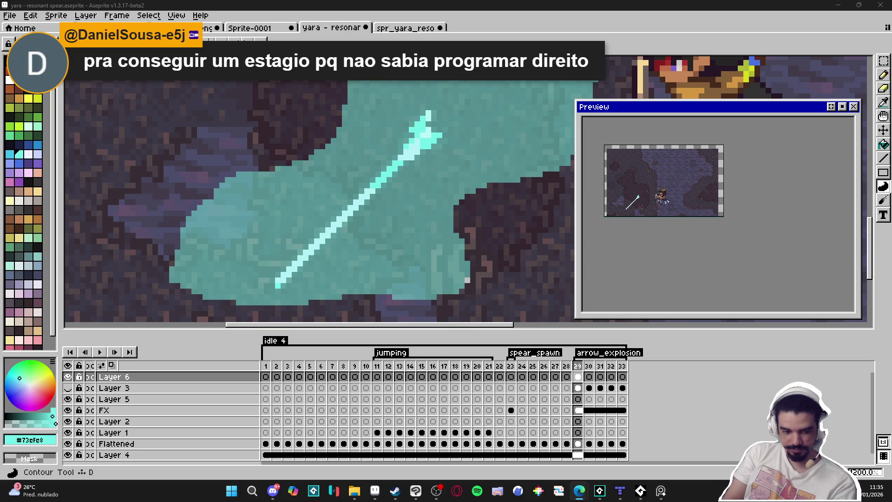
pyautogui.scroll(-4, 385, 215)
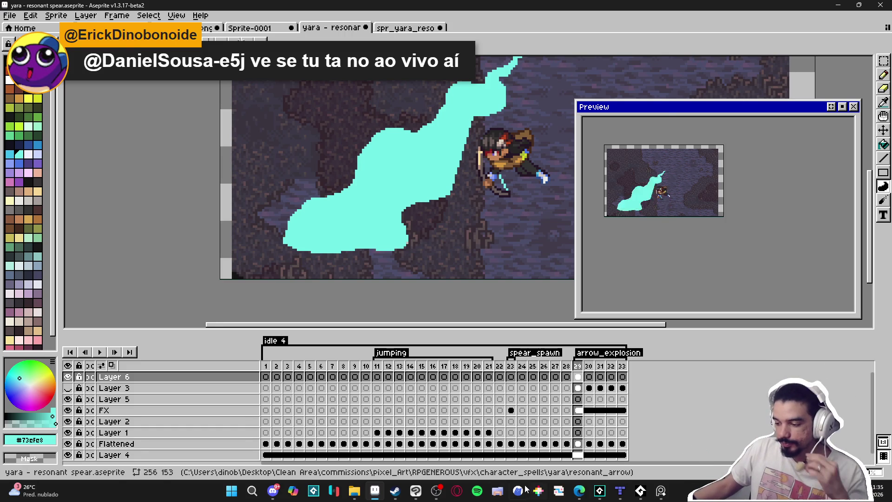
# - Switch away from Aseprite and bring up the Windows volume mixer
pyautogui.click(436, 491)
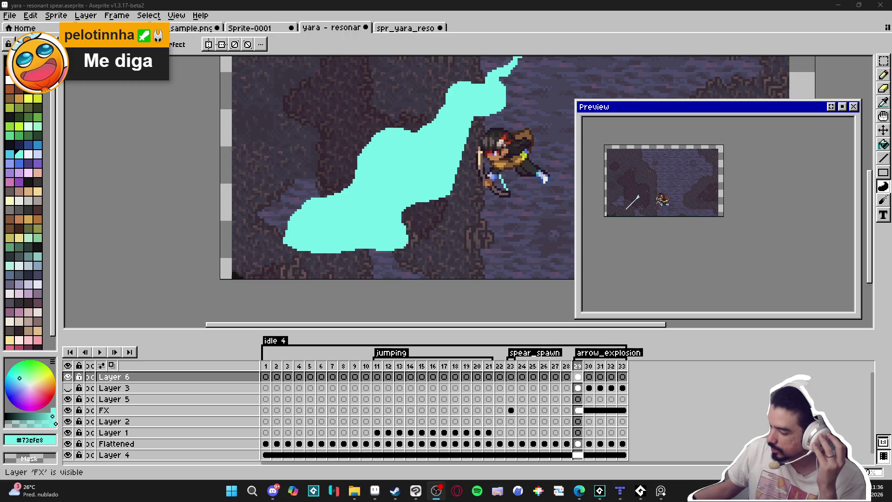
pyautogui.click(852, 451)
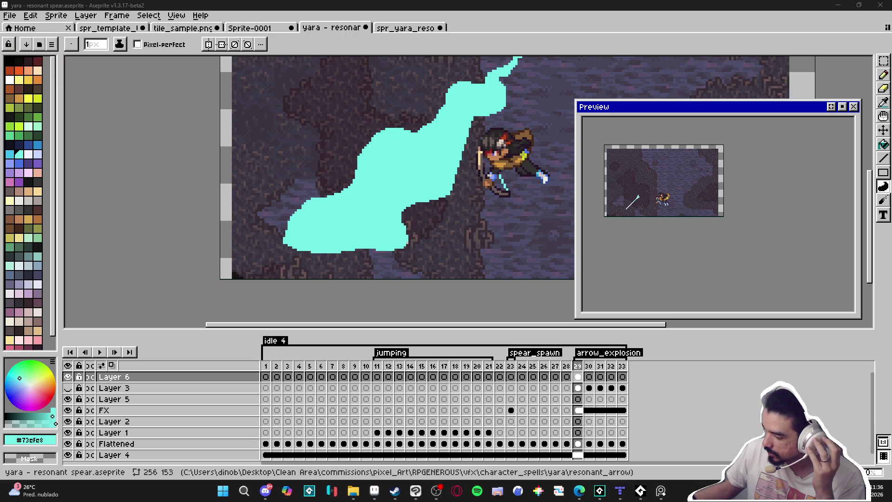
pyautogui.scroll(-2, 753, 196)
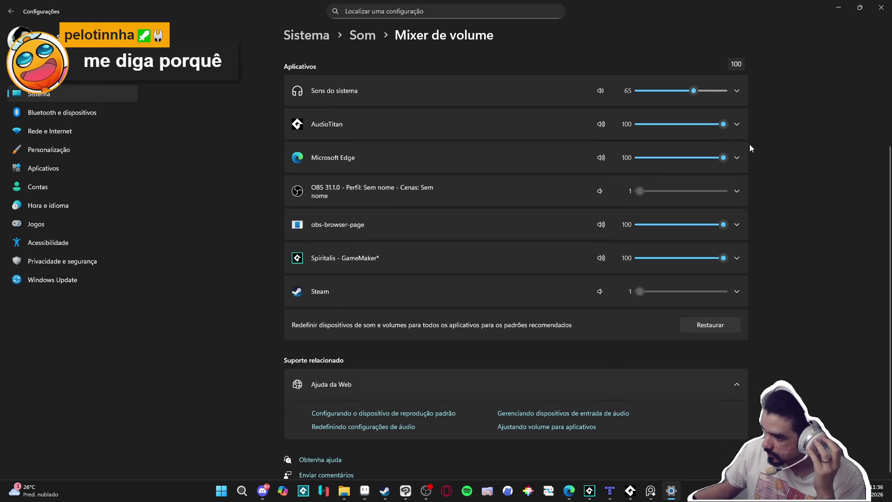
# - Open Windows Sound settings from the tray speaker icon and view the output and input devices
pyautogui.scroll(2, 754, 135)
pyautogui.hotkey('alt', 'Tab')
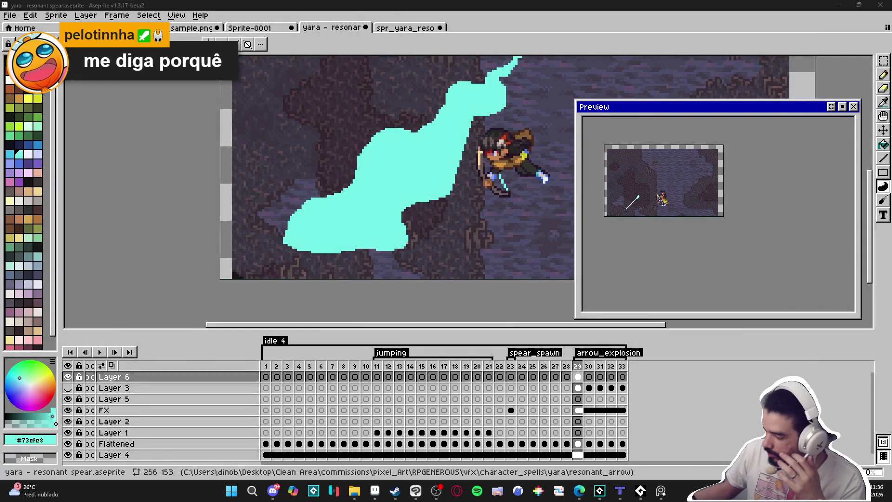
pyautogui.rightClick(857, 490)
pyautogui.click(852, 450)
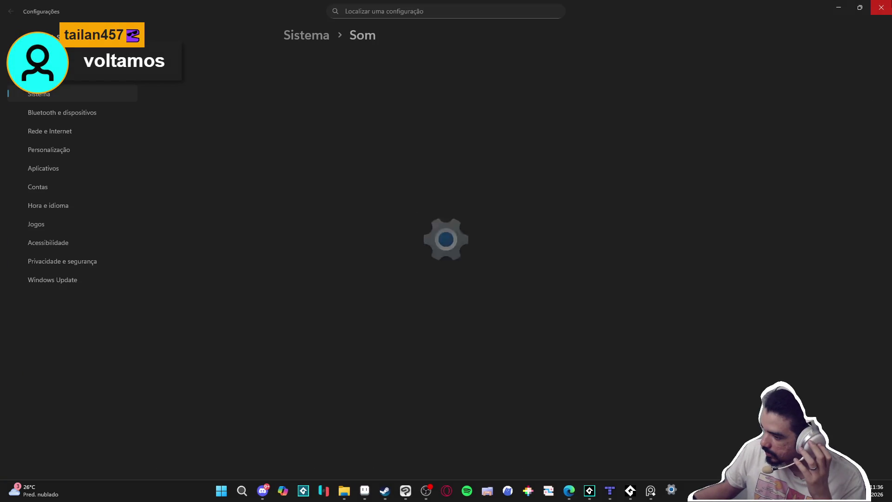
pyautogui.scroll(-2, 788, 185)
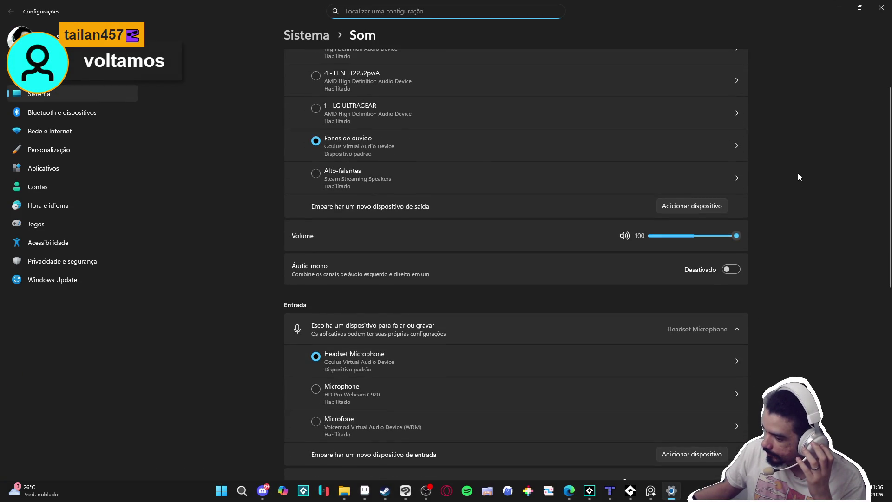